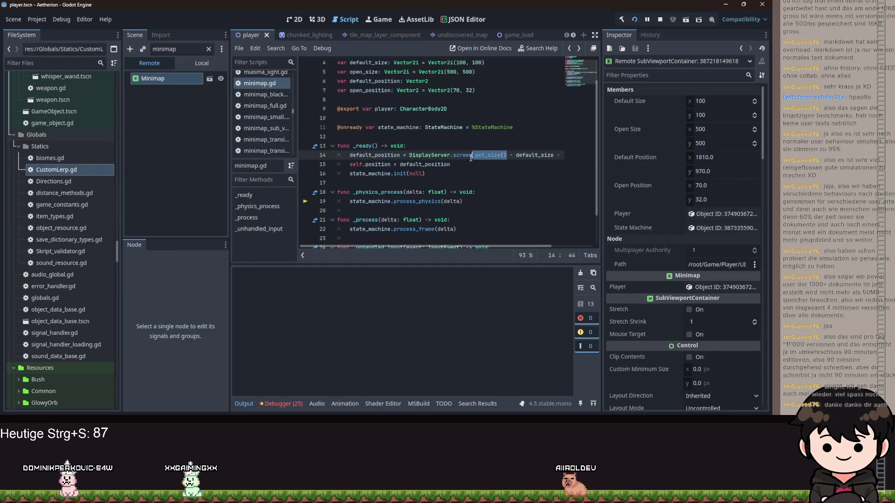
Step: Switch line 14 to DisplayServer.window_get_size(), save minimap.gd, and stop the running game
{"action": "type", "text": "window_"}
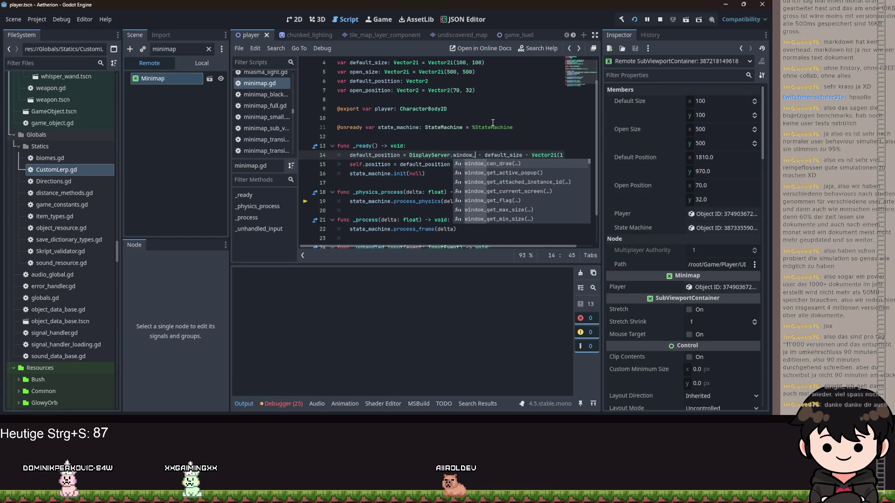
{"action": "type", "text": "get_siz"}
{"action": "key", "text": "Return"}
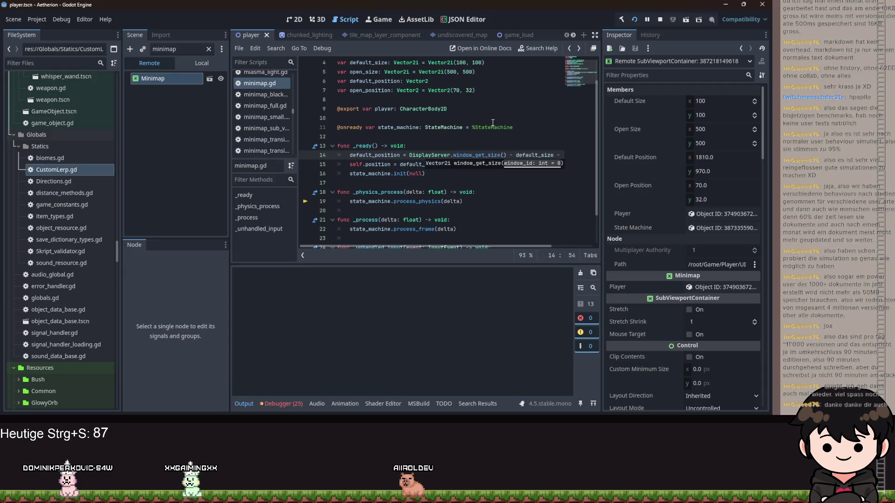
{"action": "mouse_move", "coordinate": [482, 158]}
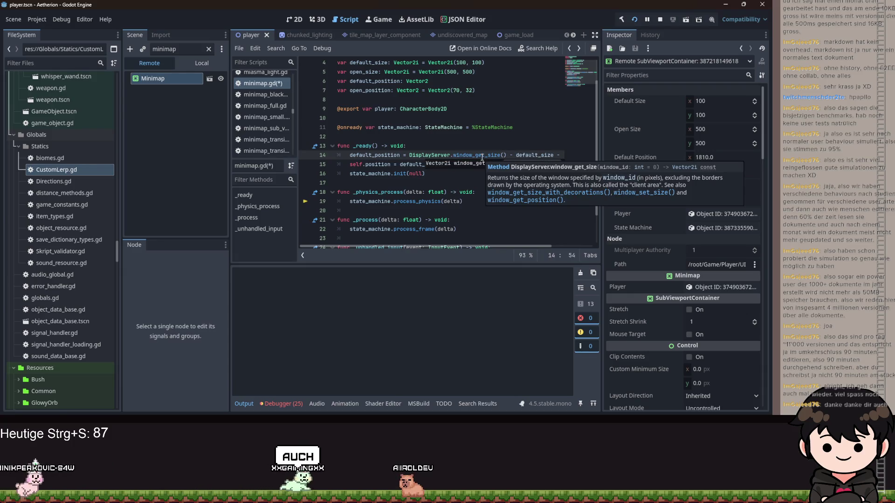
{"action": "left_click", "coordinate": [482, 155]}
{"action": "key", "text": "ctrl+s"}
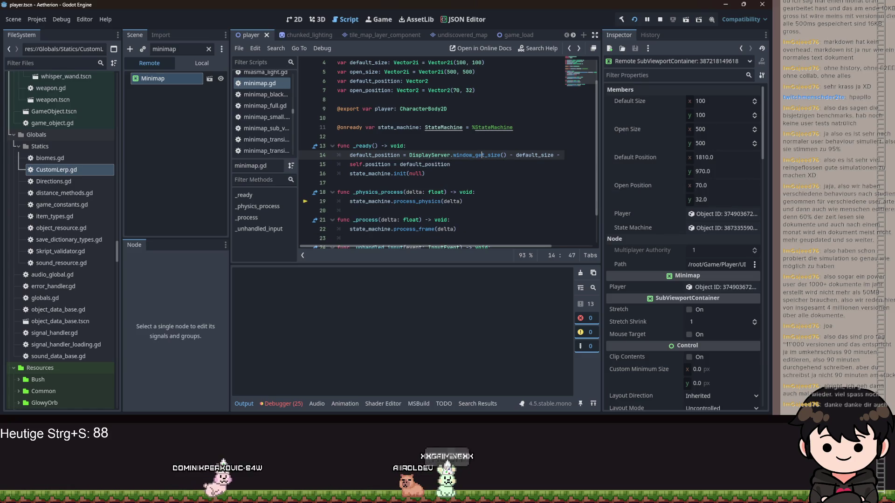
{"action": "key", "text": "F8"}
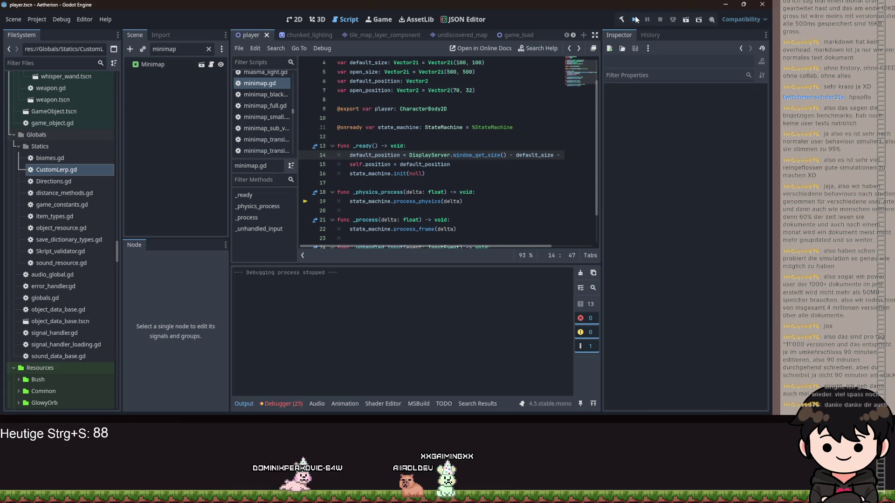
Step: Run Aetherion and load a save slot into the grassland level
{"action": "left_click", "coordinate": [635, 19]}
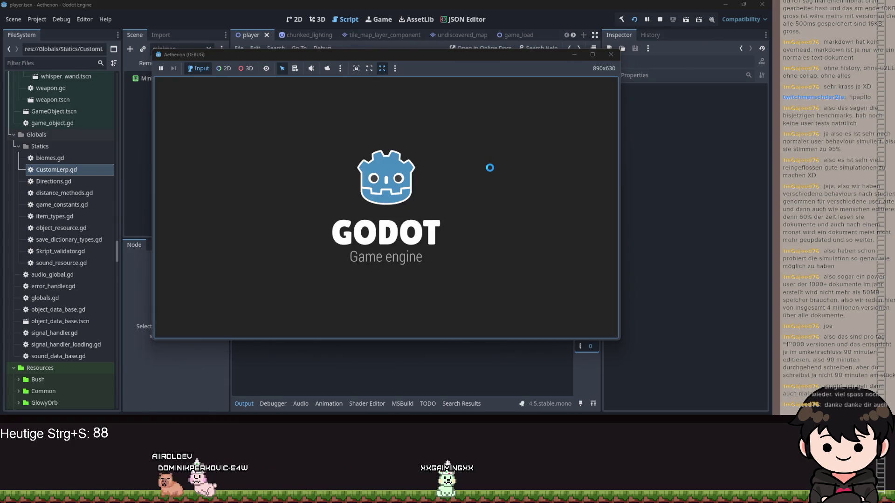
{"action": "left_click", "coordinate": [490, 167]}
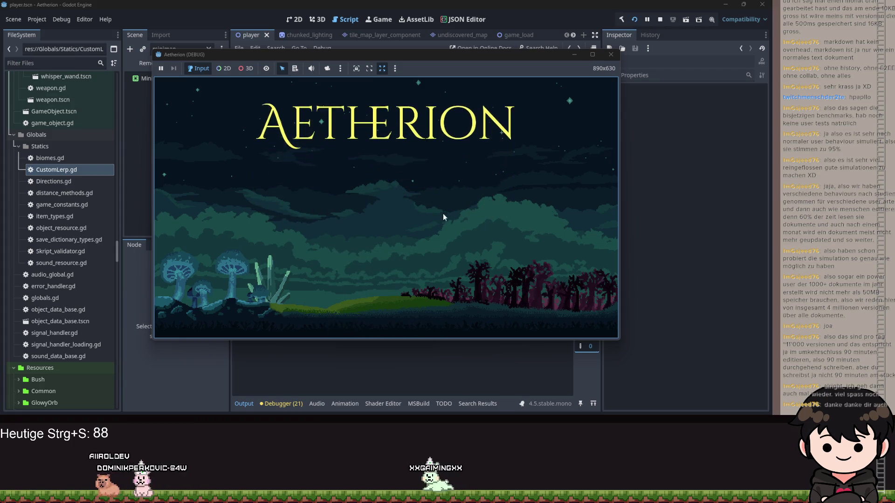
{"action": "left_click", "coordinate": [373, 222]}
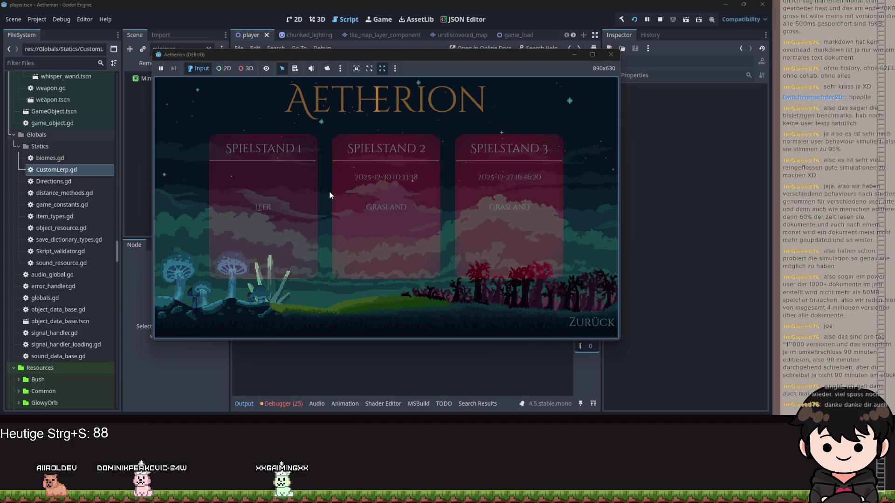
{"action": "left_click", "coordinate": [337, 187]}
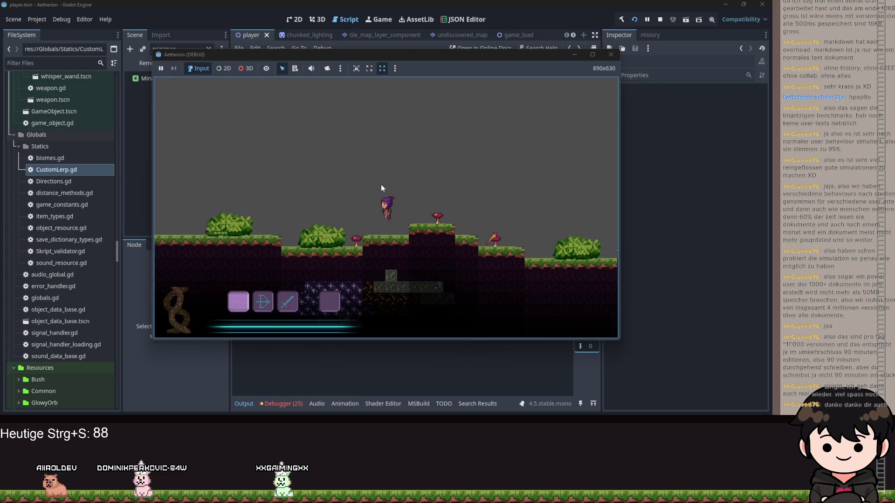
Step: Open and close the pause menu's recipe book, then drag the game window aside
{"action": "key", "text": "Escape"}
{"action": "left_click", "coordinate": [263, 198]}
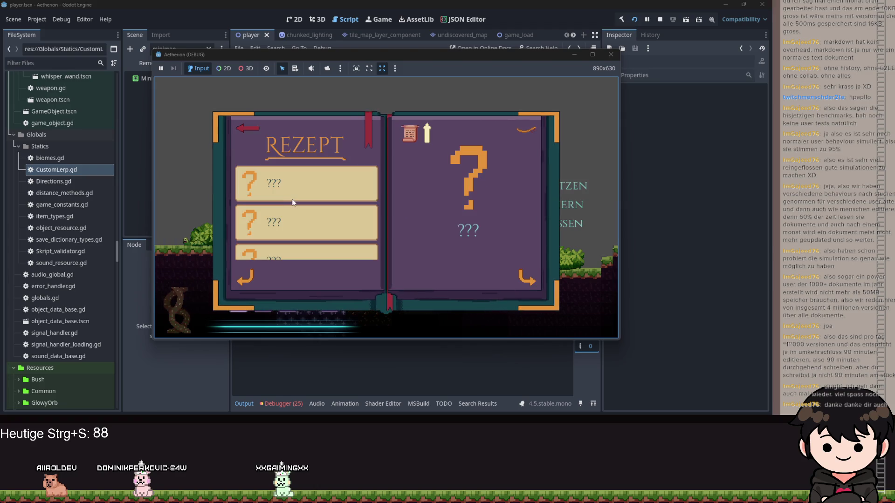
{"action": "key", "text": "Escape"}
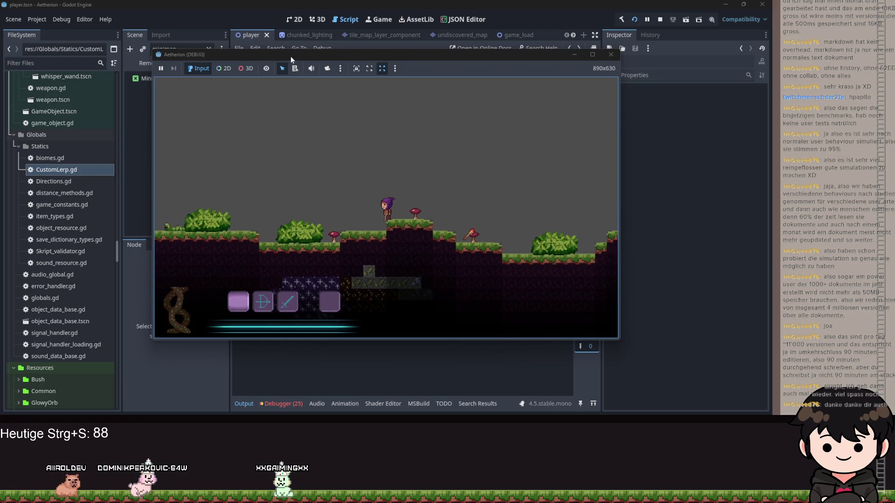
{"action": "left_click_drag", "start_coordinate": [290, 57], "coordinate": [874, 105]}
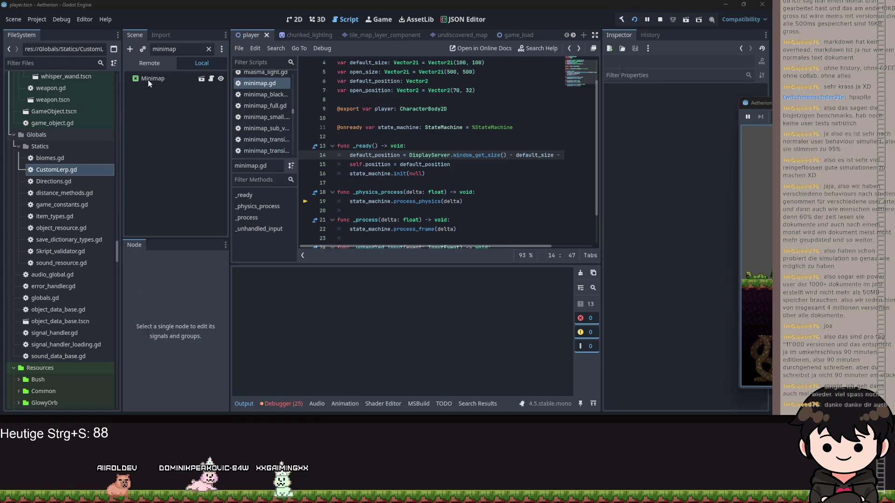
Step: Select the running game's Minimap node in the Remote scene tree
{"action": "left_click", "coordinate": [148, 79]}
{"action": "left_click_drag", "start_coordinate": [298, 57], "coordinate": [885, 94]}
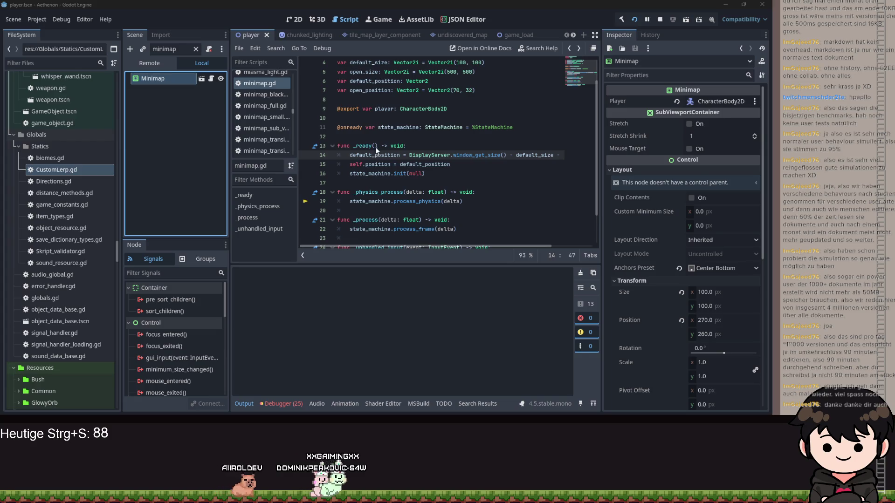
{"action": "left_click", "coordinate": [149, 62]}
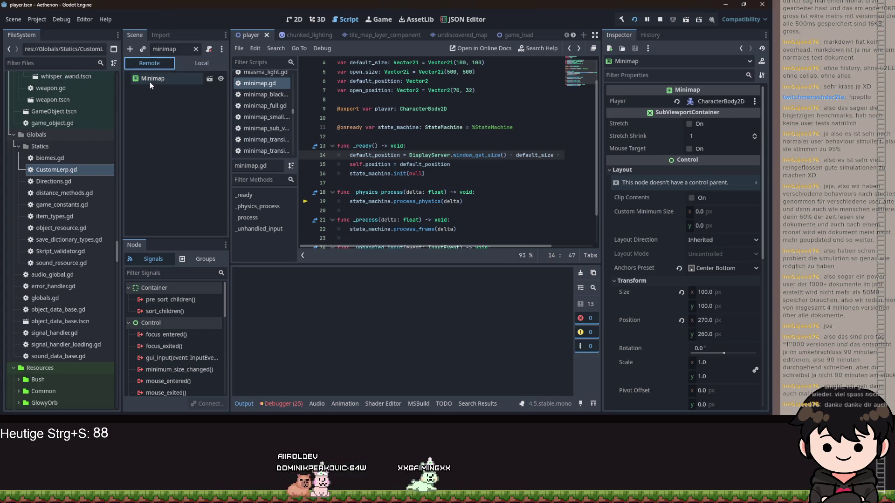
{"action": "left_click", "coordinate": [149, 81]}
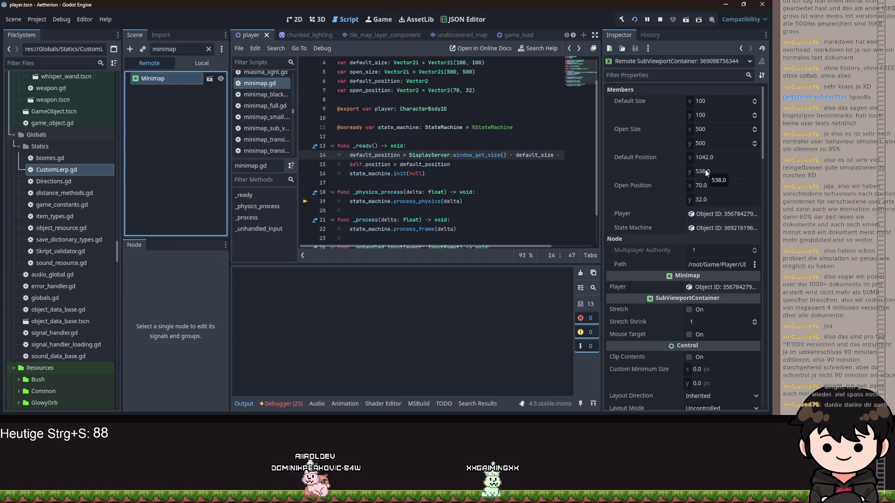
{"action": "left_click", "coordinate": [434, 179]}
{"action": "scroll", "coordinate": [673, 186], "scroll_direction": "down", "scroll_amount": 10}
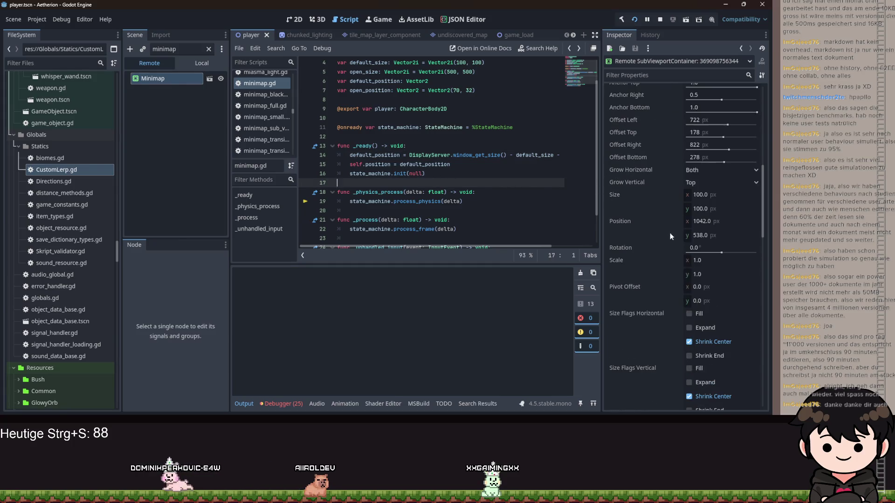
Step: Set the live Minimap's position to 500, 500 and check it in the game
{"action": "left_click", "coordinate": [703, 222]}
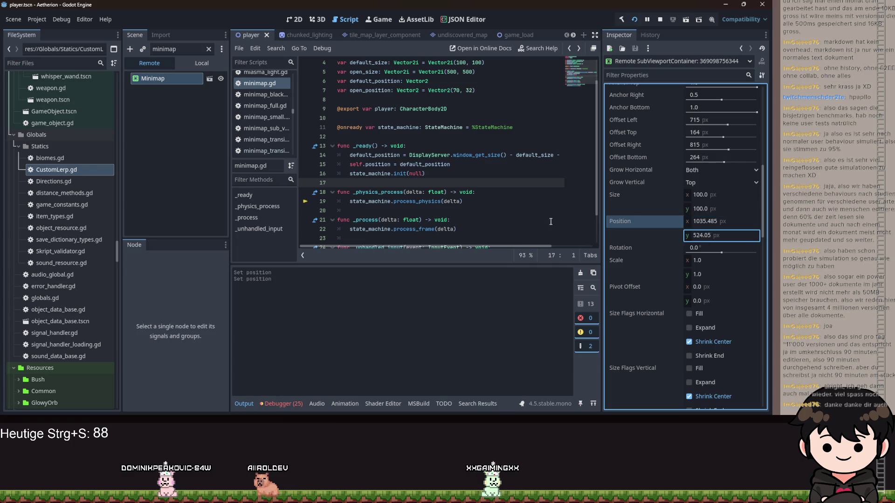
{"action": "key", "text": "shift+Tab"}
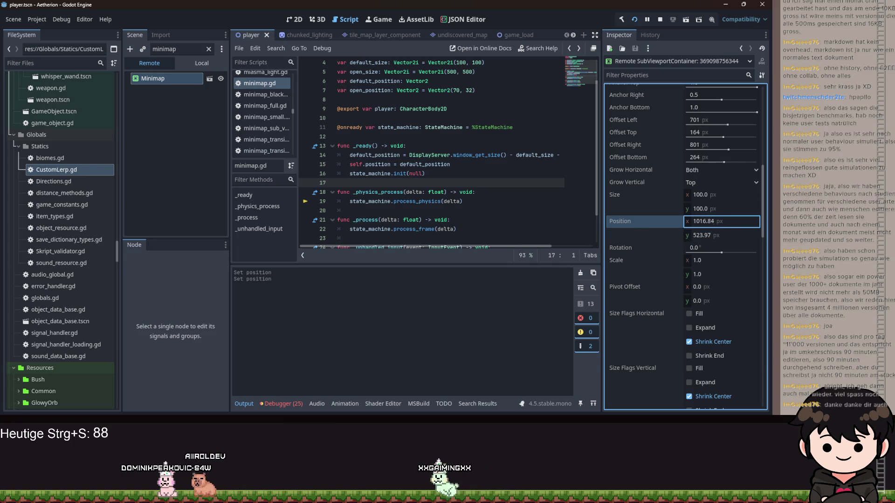
{"action": "type", "text": "5"}
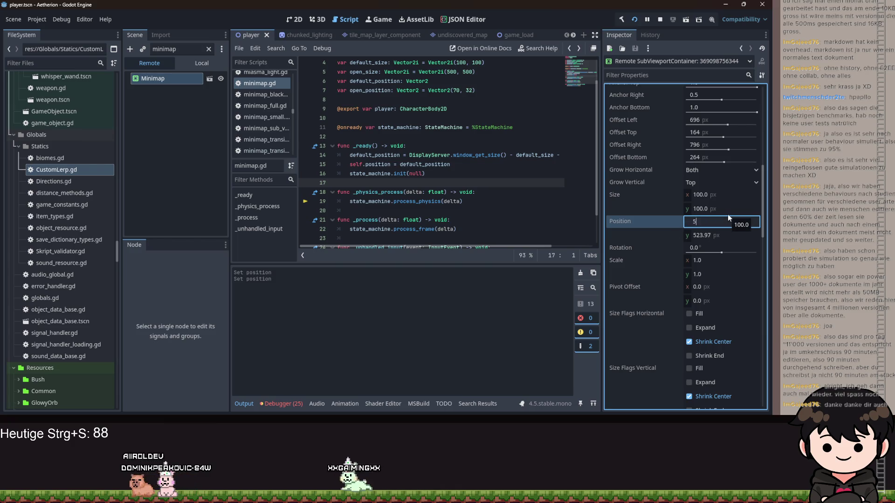
{"action": "type", "text": "00"}
{"action": "key", "text": "Tab"}
{"action": "type", "text": "500"}
{"action": "key", "text": "Return"}
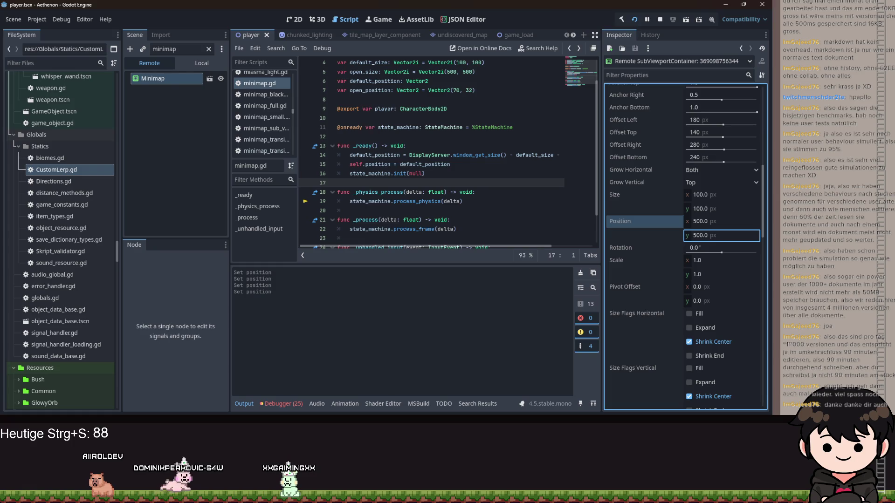
{"action": "key", "text": "alt+Tab"}
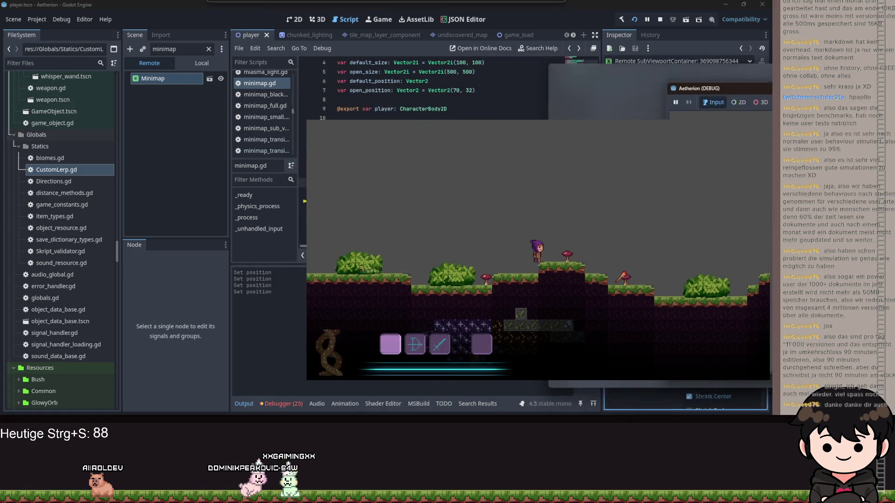
{"action": "key", "text": "alt+Tab"}
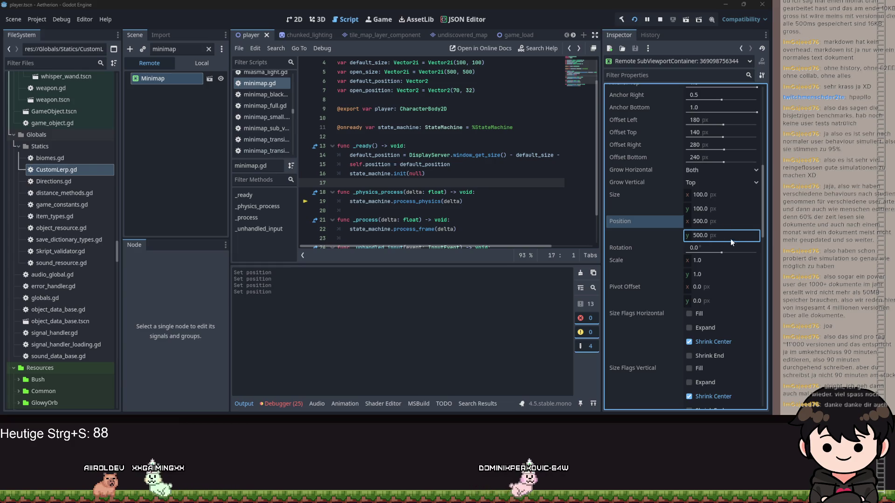
Step: Change the live Minimap's position to 600, 600
{"action": "left_click", "coordinate": [701, 222]}
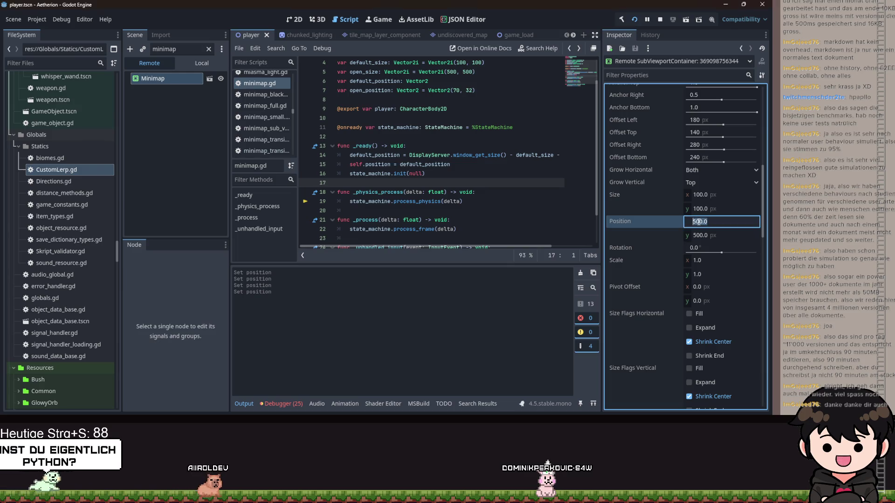
{"action": "type", "text": "6"}
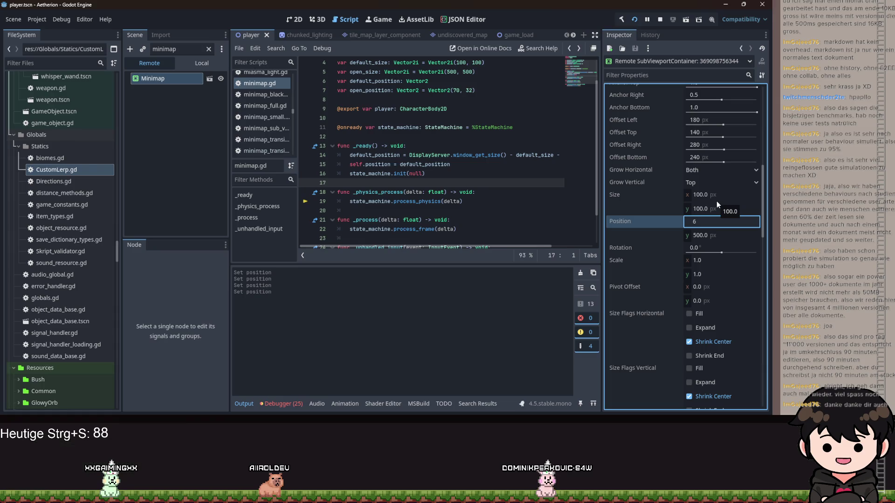
{"action": "key", "text": "Tab"}
{"action": "type", "text": "6"}
{"action": "key", "text": "Tab"}
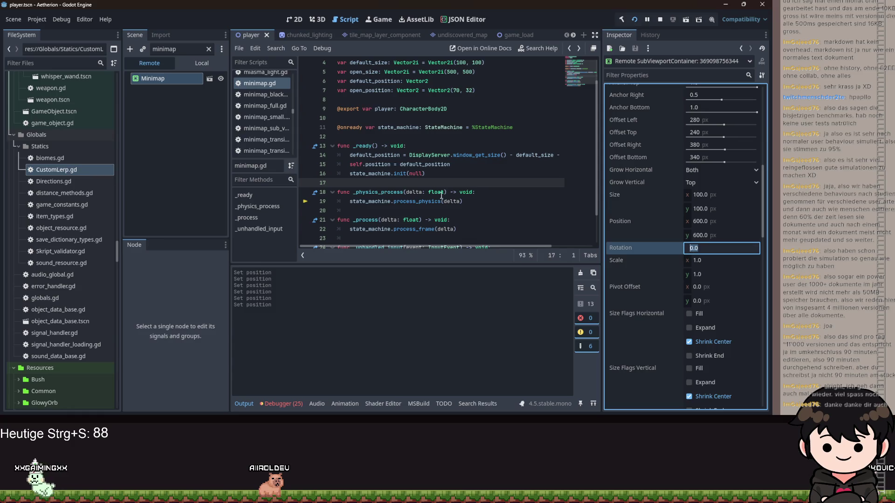
Step: Select minimap.gd lines 6 to 20 covering the _ready code
{"action": "left_click", "coordinate": [515, 194]}
{"action": "key", "text": "shift+Up"}
{"action": "key", "text": "shift+Up"}
{"action": "key", "text": "shift+Up"}
{"action": "mouse_move", "coordinate": [485, 210]}
{"action": "left_mouse_down"}
{"action": "mouse_move", "coordinate": [481, 190]}
{"action": "mouse_move", "coordinate": [366, 81]}
{"action": "left_mouse_up"}
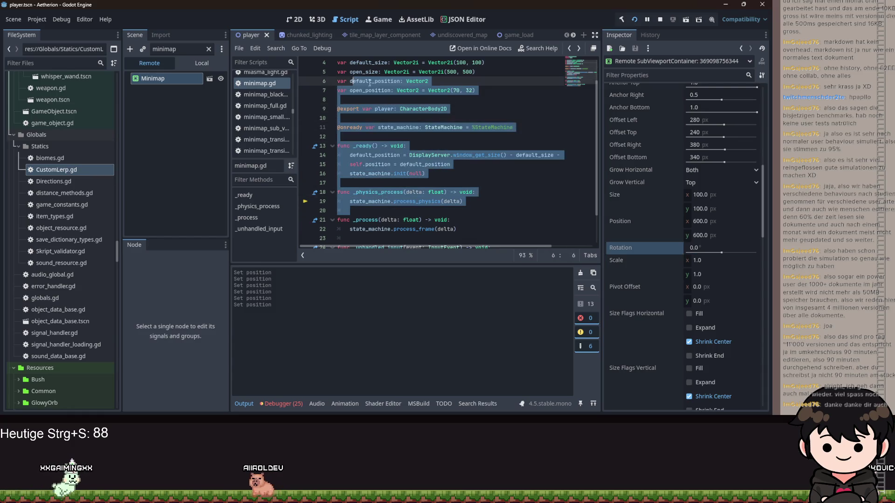
Step: Widen the game window to 1322×648, shifting the minimap to 647, 600, then move it aside
{"action": "left_click_drag", "start_coordinate": [450, 101], "coordinate": [468, 105]}
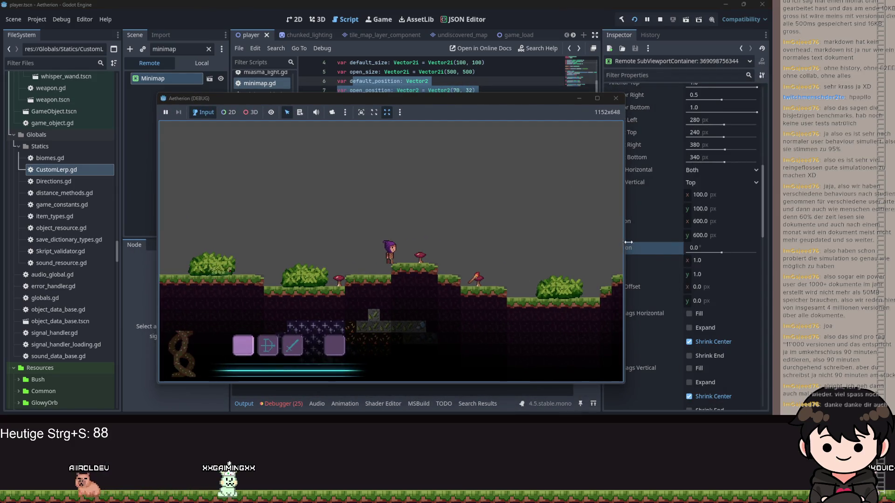
{"action": "left_click_drag", "start_coordinate": [623, 240], "coordinate": [773, 242]}
{"action": "left_click_drag", "start_coordinate": [695, 246], "coordinate": [692, 246]}
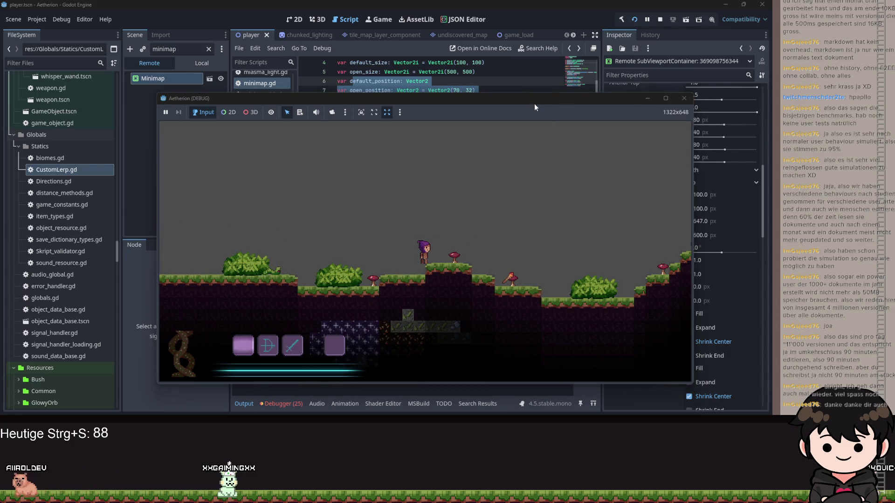
{"action": "left_click_drag", "start_coordinate": [196, 98], "coordinate": [792, 99]}
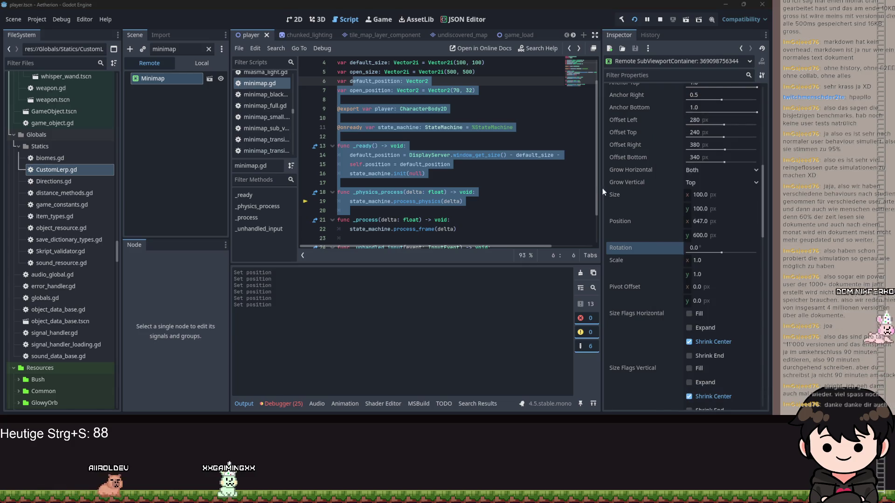
{"action": "left_click", "coordinate": [700, 223]}
Step: Change position to global_position on line 15 of minimap.gd and save
{"action": "left_click", "coordinate": [387, 145]}
{"action": "left_click", "coordinate": [386, 155]}
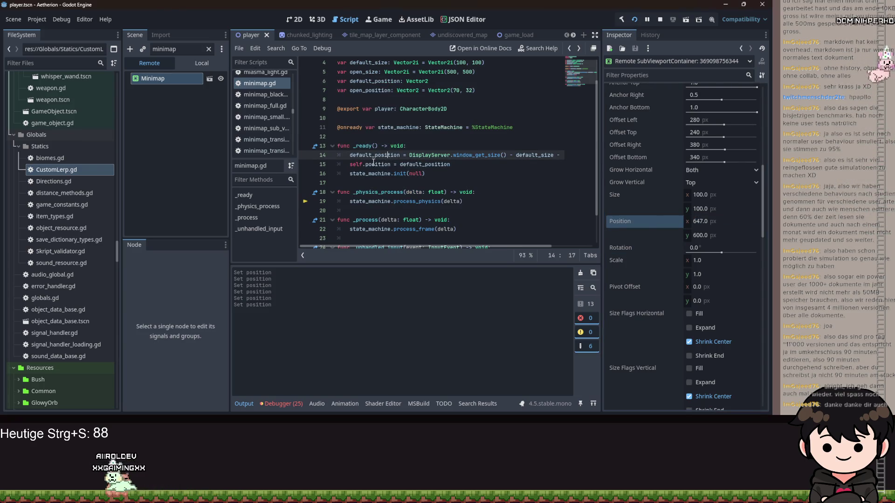
{"action": "double_click", "coordinate": [379, 165]}
{"action": "type", "text": "global_"}
{"action": "key", "text": "Return"}
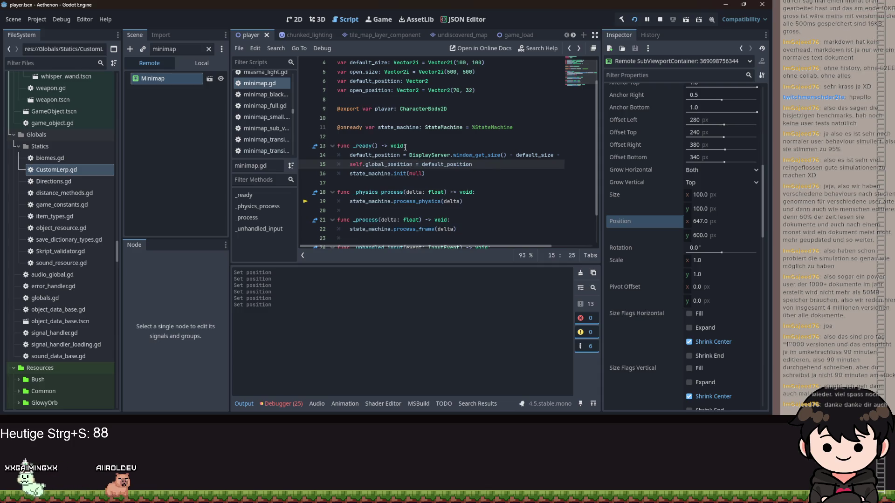
{"action": "key", "text": "ctrl+s"}
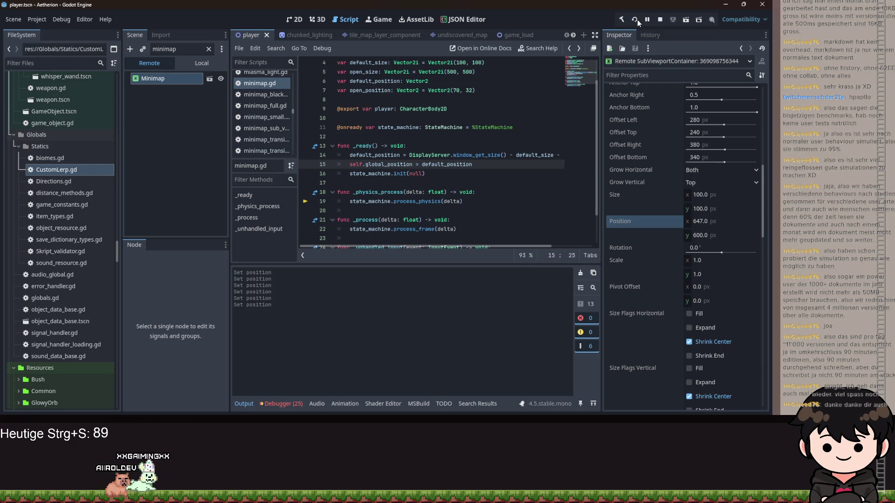
Step: Relaunch Aetherion, mute it, and load Spielstand 1
{"action": "left_click", "coordinate": [634, 19]}
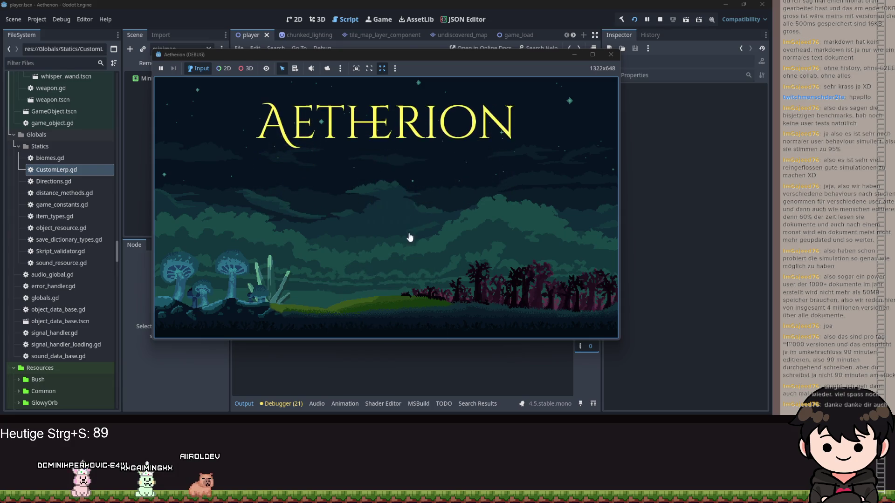
{"action": "left_click", "coordinate": [382, 228]}
{"action": "left_click", "coordinate": [310, 68]}
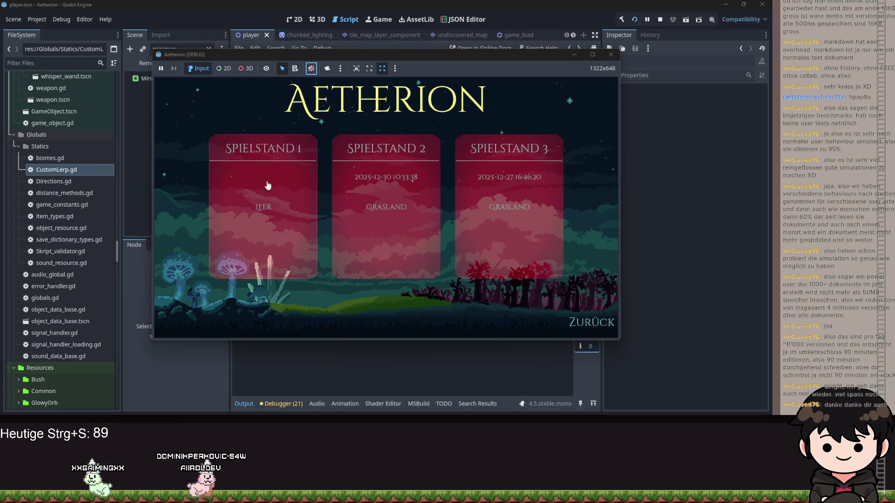
{"action": "left_click", "coordinate": [307, 176]}
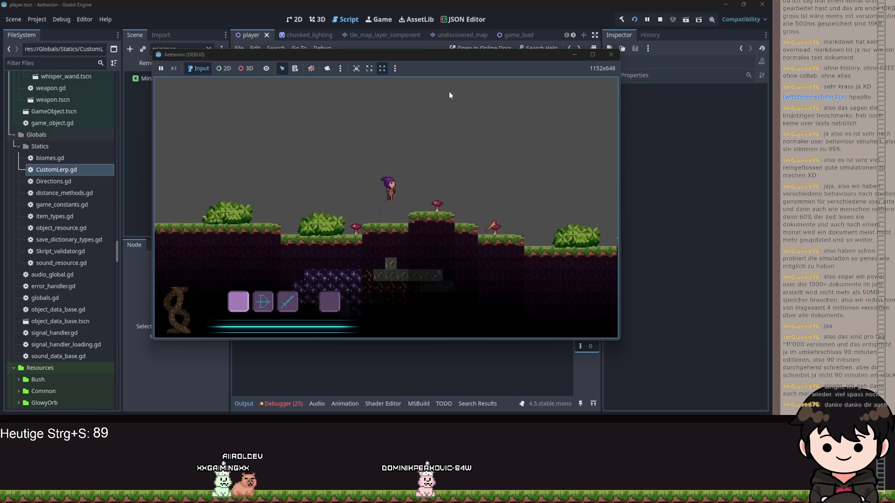
{"action": "left_click_drag", "start_coordinate": [459, 55], "coordinate": [419, 0]}
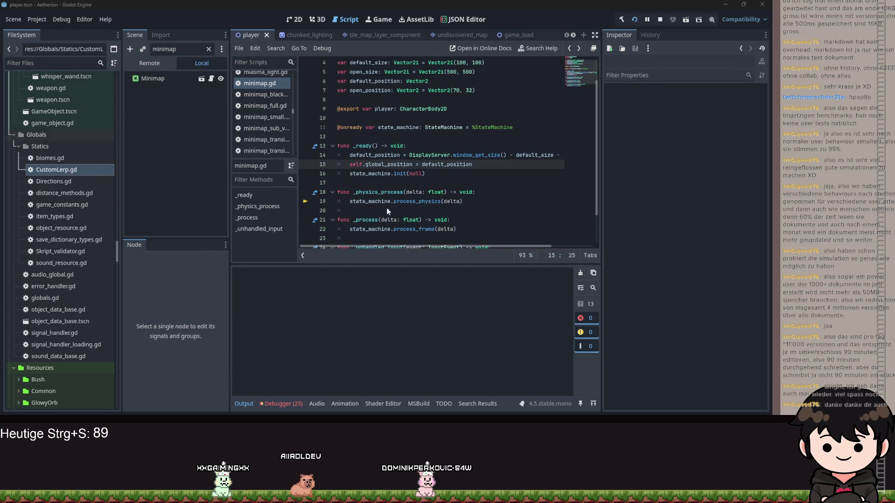
Step: Set the live Remote Minimap's position to 200, 200, then open Project Settings
{"action": "left_click", "coordinate": [150, 78]}
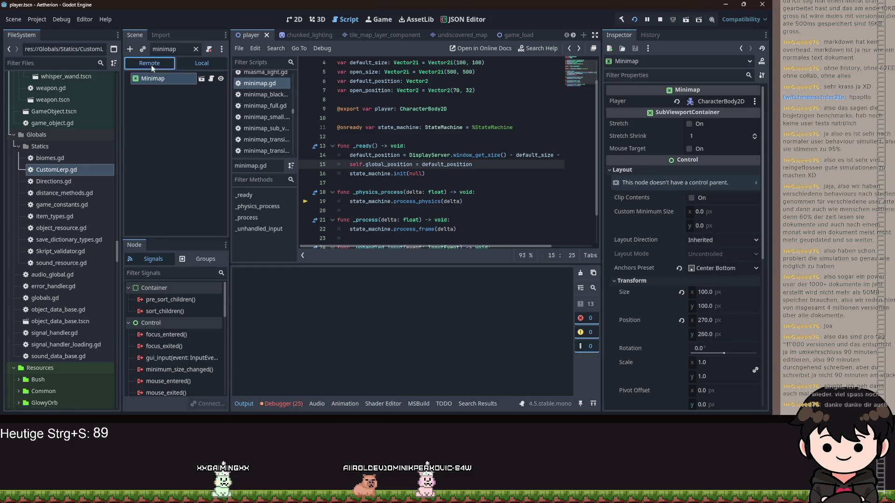
{"action": "left_click", "coordinate": [150, 63]}
{"action": "scroll", "coordinate": [718, 328], "scroll_direction": "down", "scroll_amount": 7}
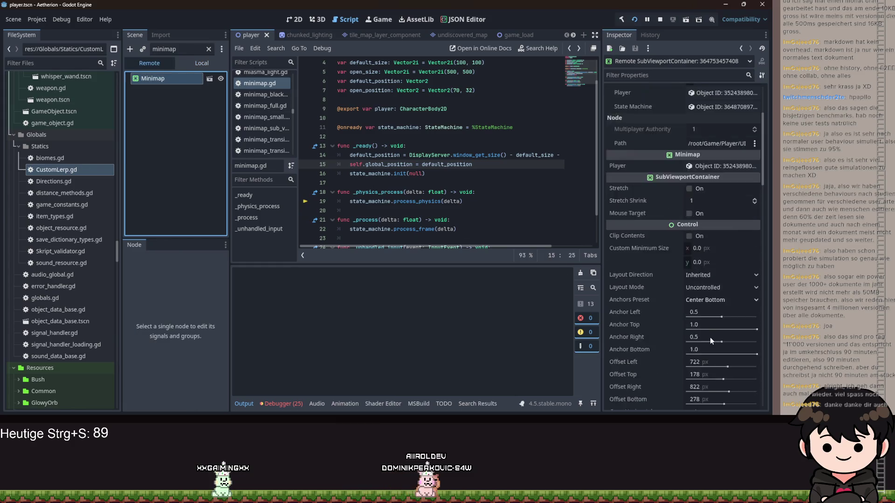
{"action": "left_click", "coordinate": [707, 262]}
{"action": "type", "text": "200"}
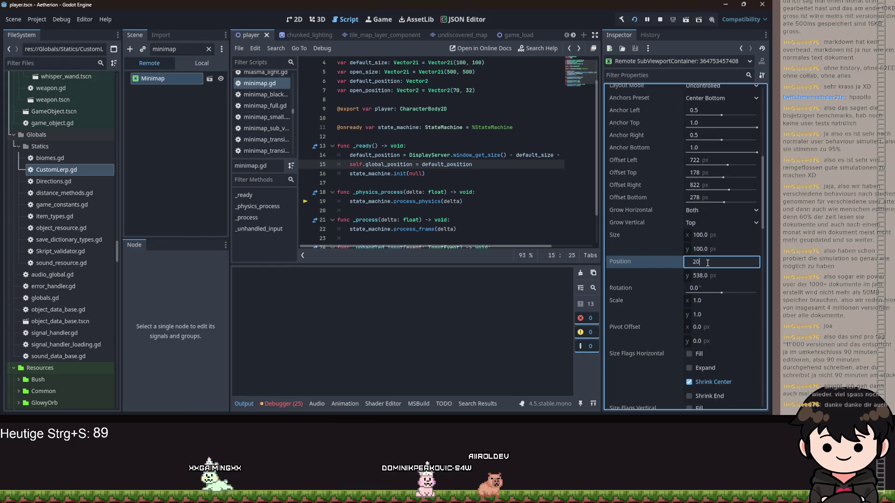
{"action": "key", "text": "Tab"}
{"action": "key", "text": "Return"}
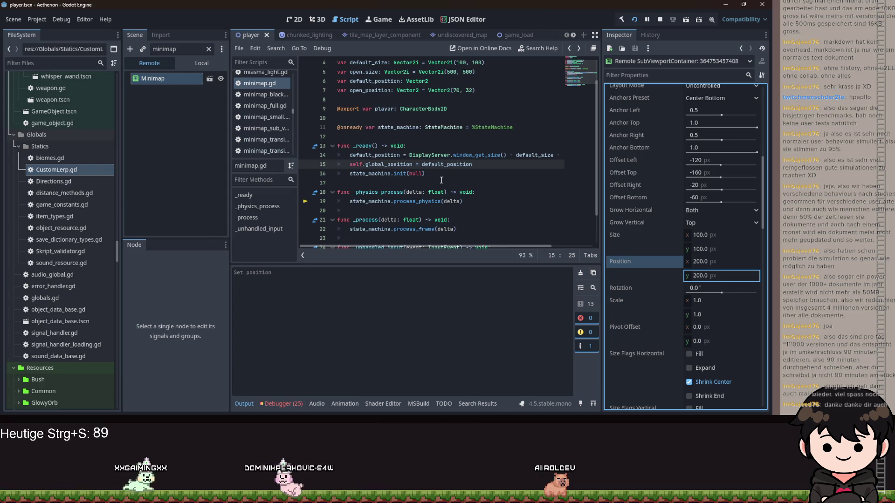
{"action": "left_click", "coordinate": [33, 20]}
{"action": "left_click", "coordinate": [60, 28]}
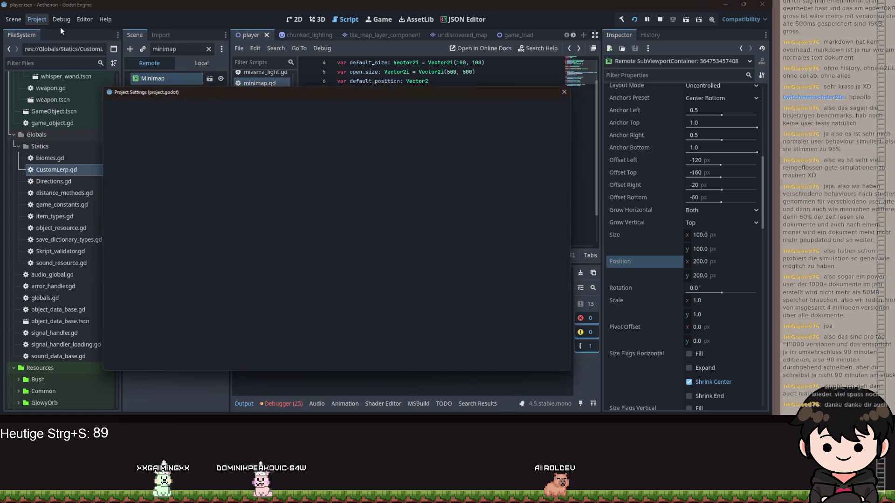
Step: Check the 640 × 360 viewport size under Display > Window, then close Project Settings
{"action": "left_click", "coordinate": [112, 103]}
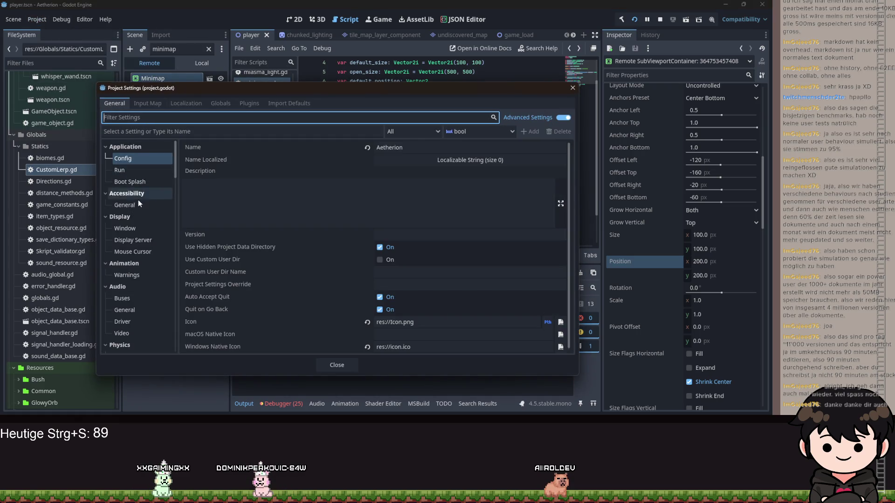
{"action": "scroll", "coordinate": [266, 242], "scroll_direction": "down", "scroll_amount": 1}
{"action": "left_click", "coordinate": [139, 171]}
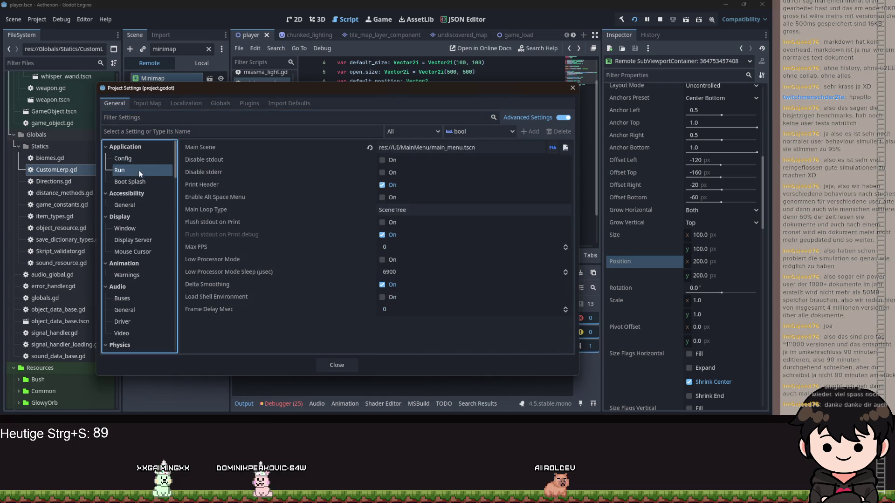
{"action": "left_click", "coordinate": [150, 192]}
{"action": "left_click", "coordinate": [138, 207]}
{"action": "left_click", "coordinate": [144, 227]}
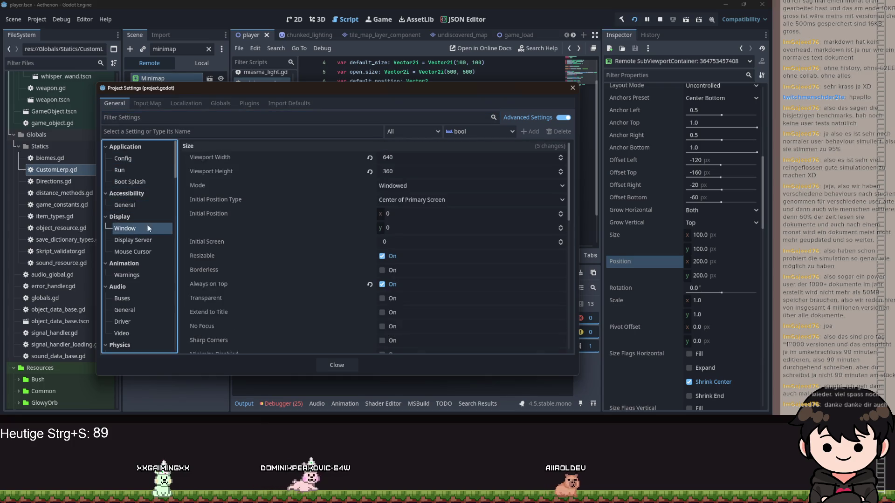
{"action": "mouse_move", "coordinate": [199, 157]}
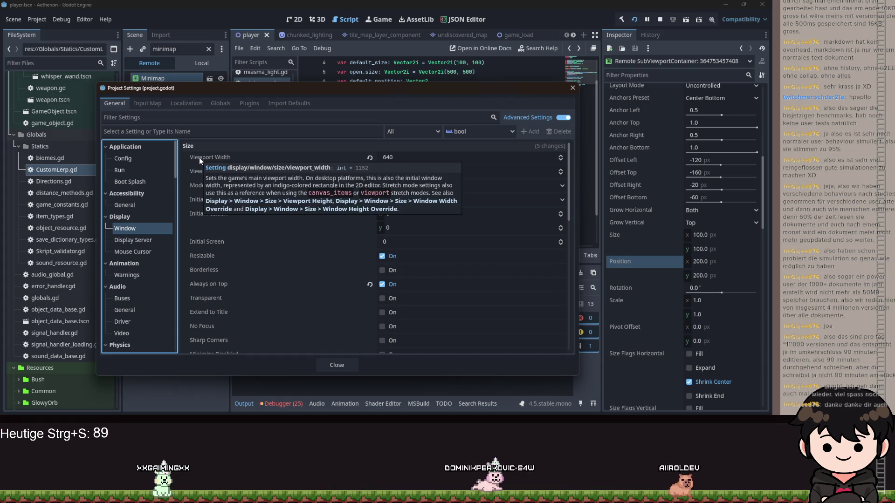
{"action": "left_click", "coordinate": [572, 89]}
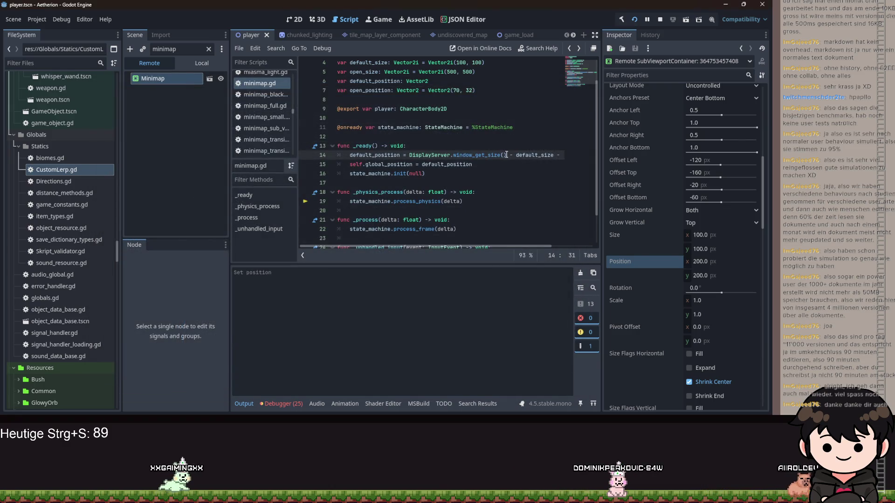
Step: On line 14, replace the DisplayServer window size call with get_window()
{"action": "left_click_drag", "start_coordinate": [404, 160], "coordinate": [409, 156]}
{"action": "type", "text": "Display."}
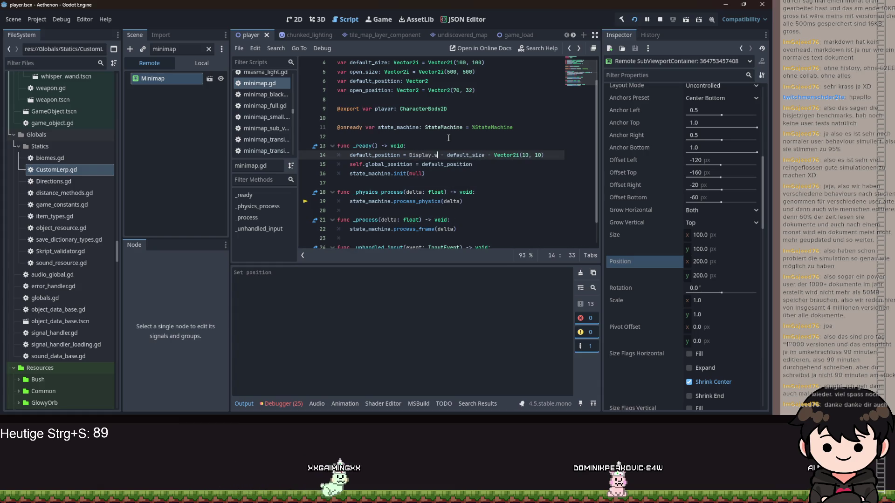
{"action": "type", "text": "er"}
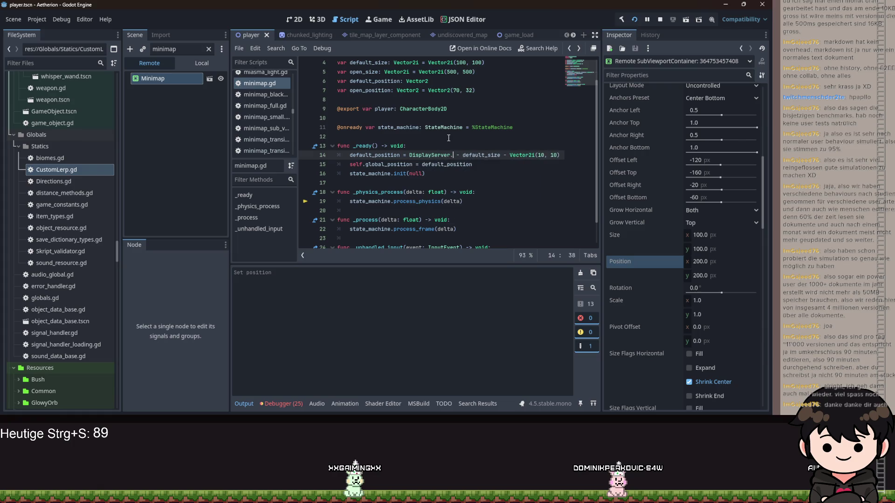
{"action": "type", "text": "window"}
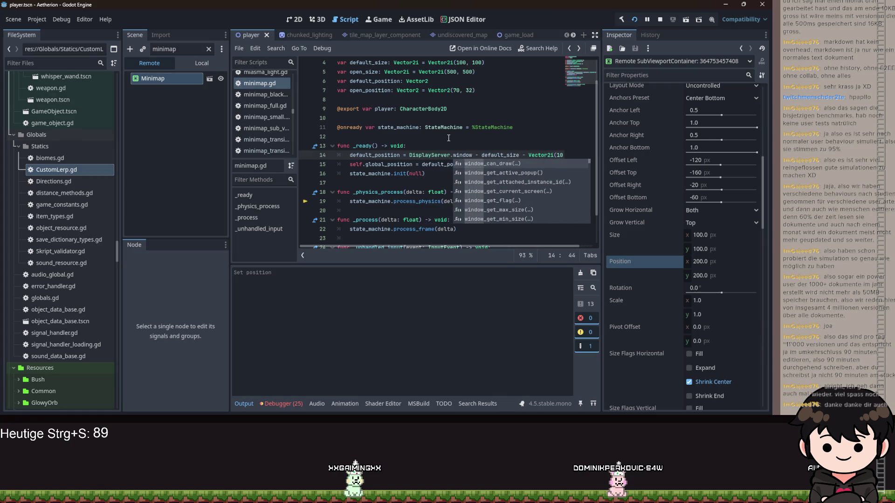
{"action": "key", "text": "ctrl+BackSpace"}
{"action": "key", "text": "ctrl+BackSpace"}
{"action": "key", "text": "ctrl+BackSpace"}
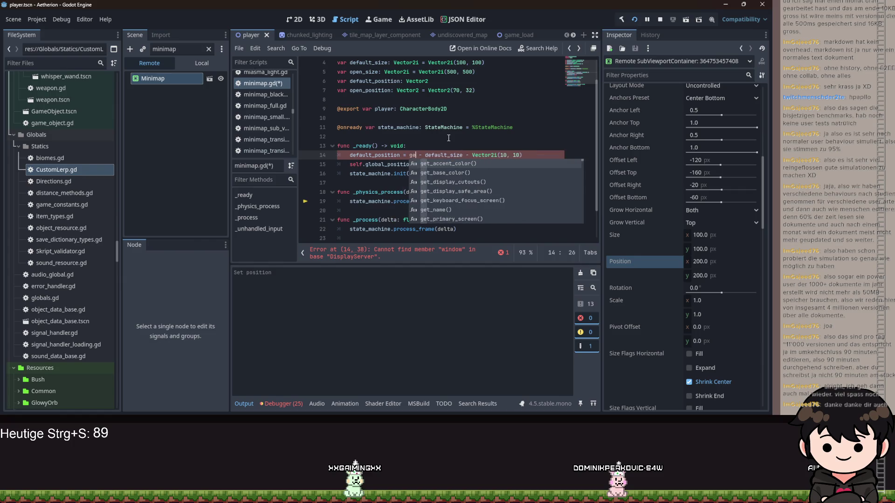
{"action": "type", "text": "t_tr"}
{"action": "key", "text": "Return"}
{"action": "type", "text": ".windo"}
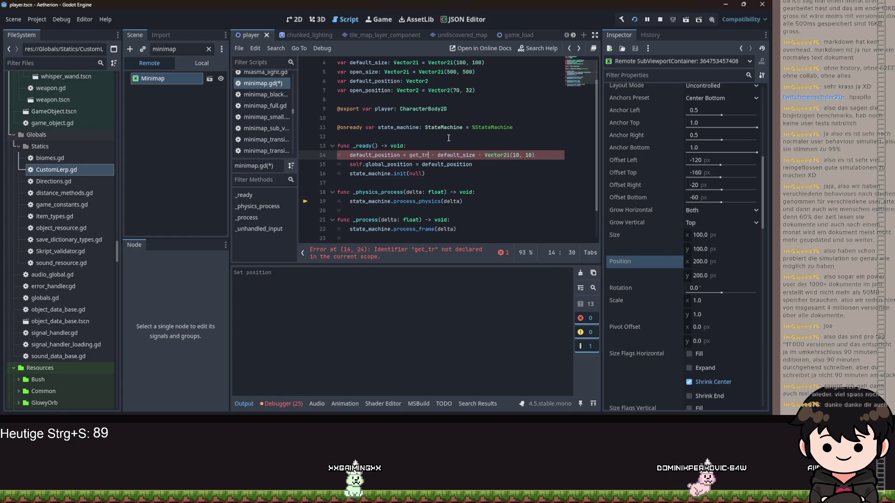
{"action": "key", "text": "BackSpace"}
{"action": "key", "text": "BackSpace"}
{"action": "key", "text": "BackSpace"}
{"action": "type", "text": "window"}
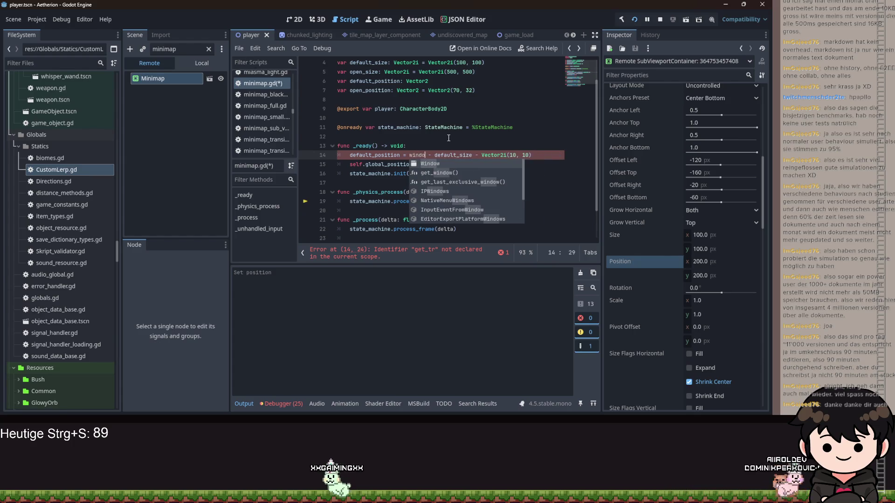
{"action": "key", "text": "Down"}
{"action": "key", "text": "Return"}
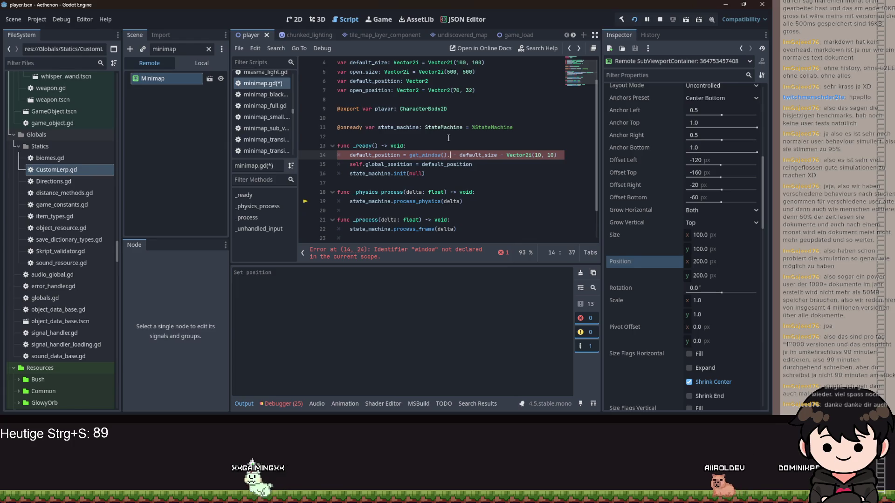
Step: Complete the expression as get_window().size and stop the running game
{"action": "type", "text": "."}
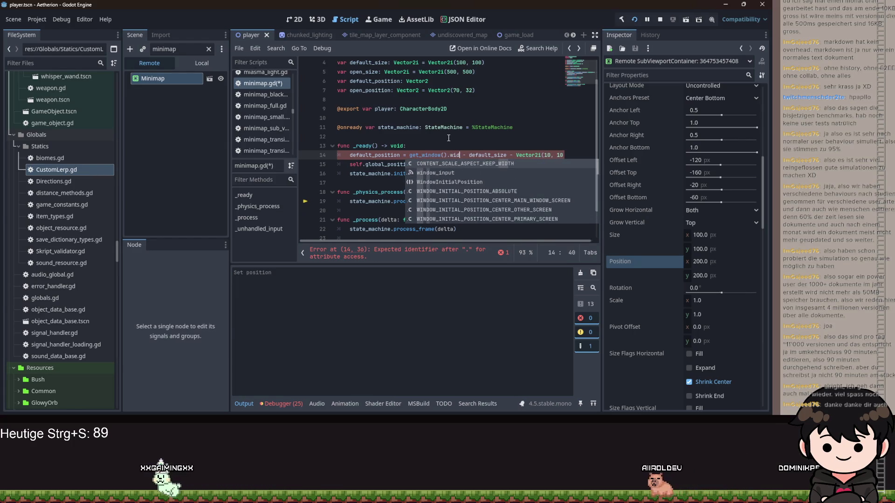
{"action": "type", "text": "w"}
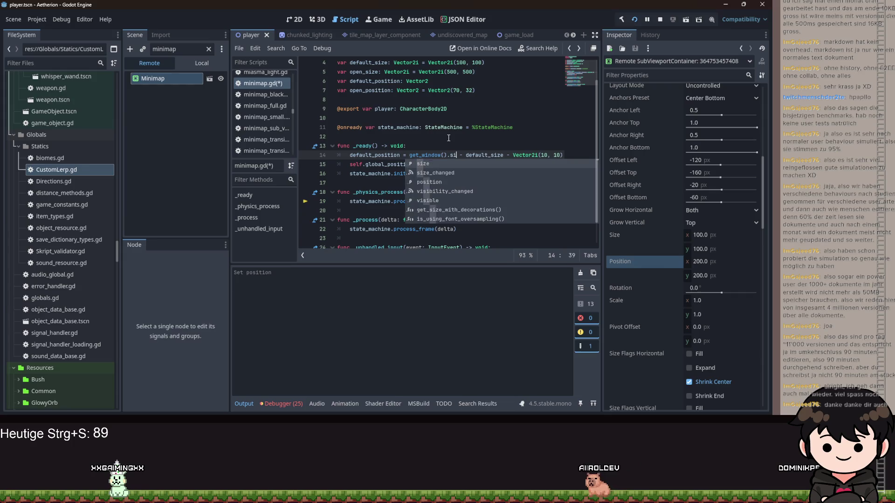
{"action": "key", "text": "BackSpace"}
{"action": "type", "text": "size"}
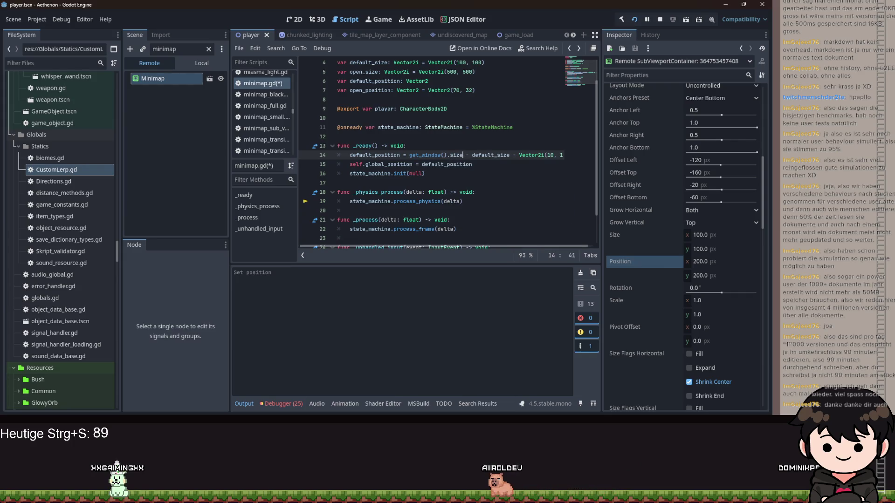
{"action": "key", "text": "F8"}
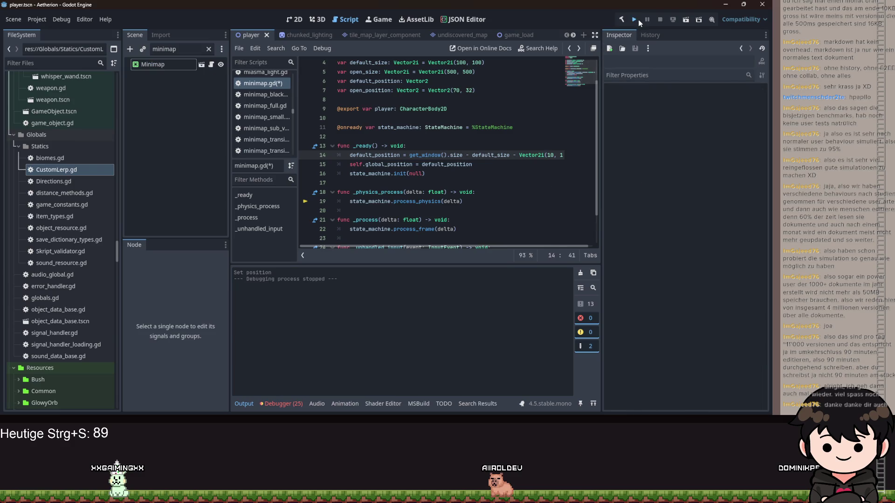
Step: Relaunch Aetherion, load Spielstand 2, and drag the game window off the script editor
{"action": "left_click", "coordinate": [638, 20]}
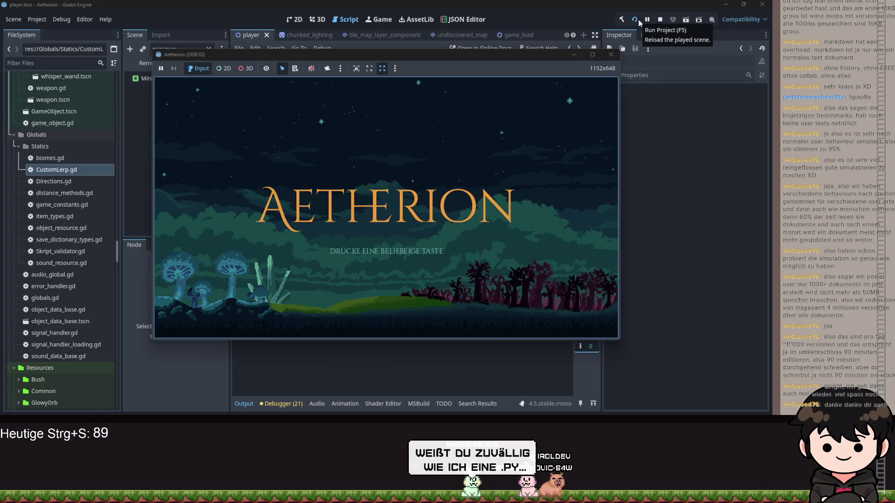
{"action": "left_click", "coordinate": [524, 178]}
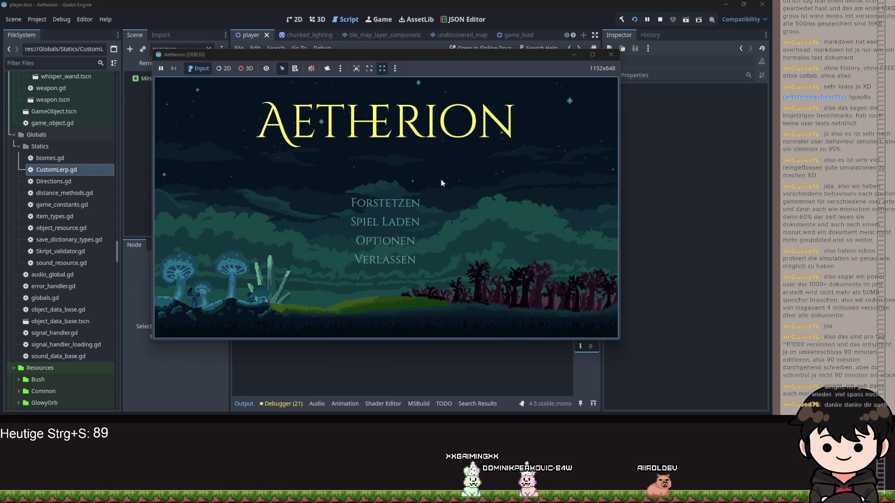
{"action": "left_click", "coordinate": [410, 224]}
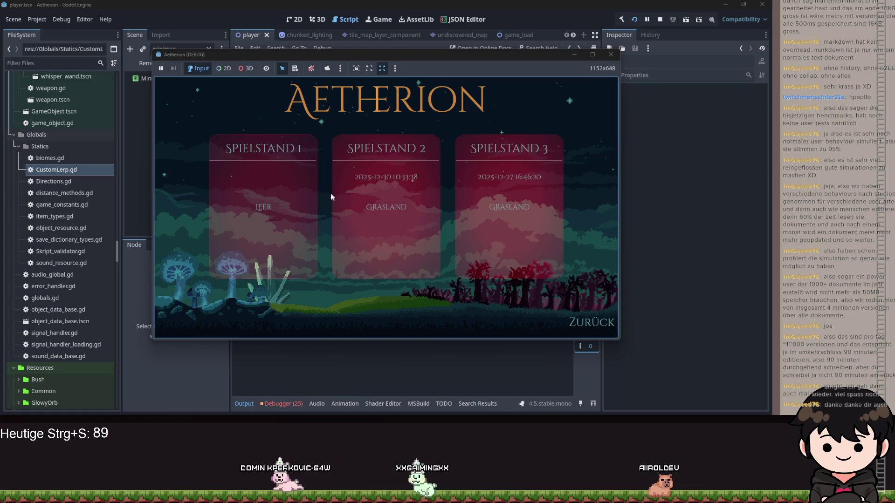
{"action": "left_click", "coordinate": [443, 196]}
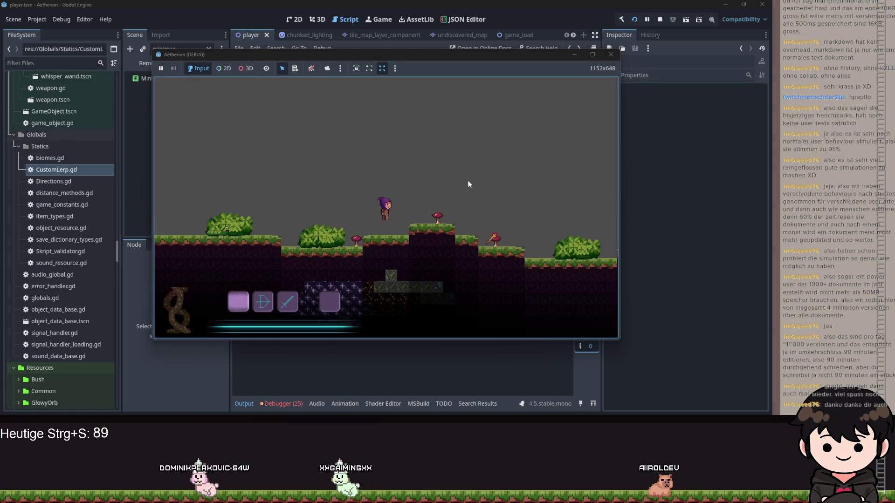
{"action": "mouse_move", "coordinate": [295, 55]}
{"action": "left_mouse_down"}
{"action": "mouse_move", "coordinate": [426, 77]}
{"action": "mouse_move", "coordinate": [426, 84]}
{"action": "left_mouse_up"}
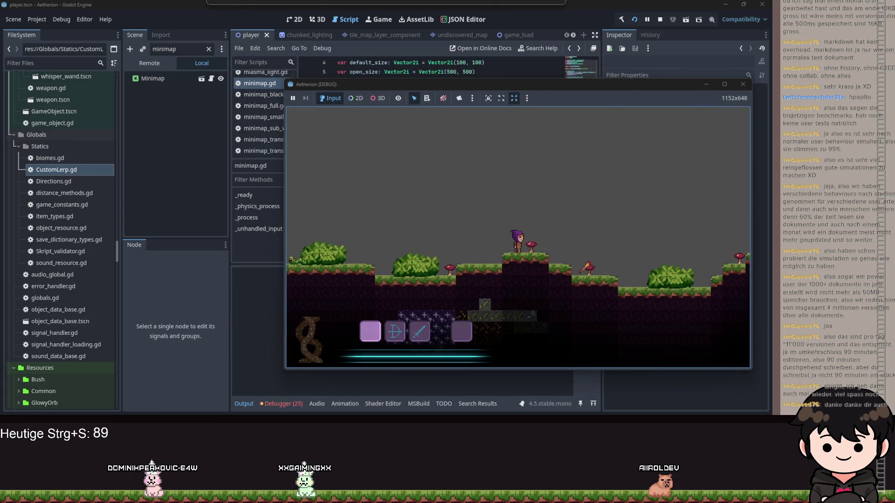
{"action": "left_click_drag", "start_coordinate": [570, 86], "coordinate": [439, 56]}
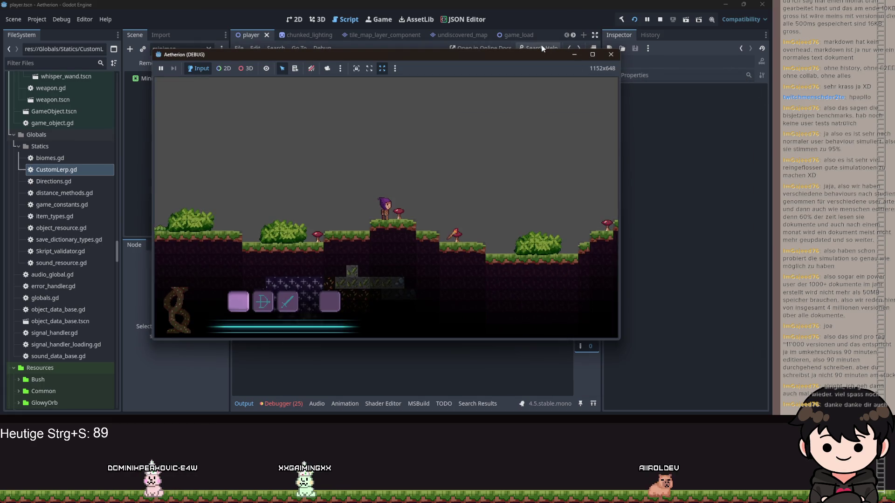
{"action": "mouse_move", "coordinate": [539, 52]}
{"action": "left_mouse_down"}
{"action": "mouse_move", "coordinate": [894, 117]}
{"action": "mouse_move", "coordinate": [894, 140]}
{"action": "left_mouse_up"}
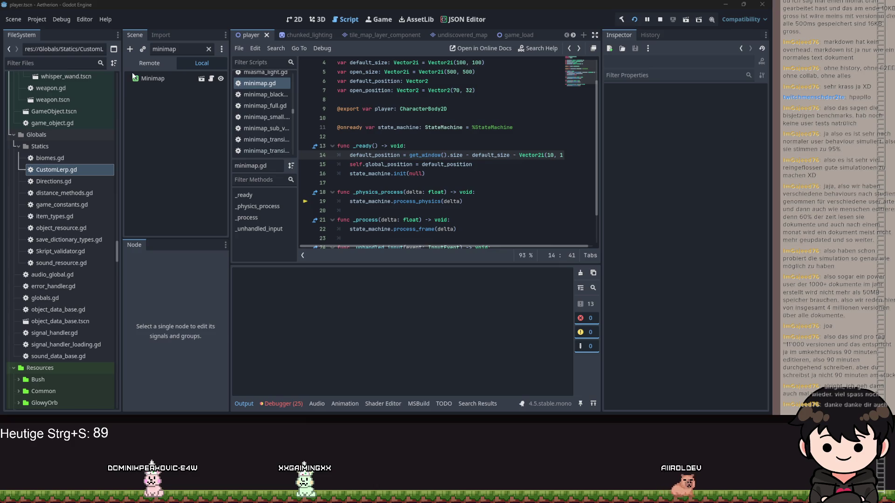
Step: Inspect the live Remote Minimap's layout: position 1042, 538, size 100 × 100
{"action": "left_click", "coordinate": [144, 63]}
{"action": "left_click", "coordinate": [154, 78]}
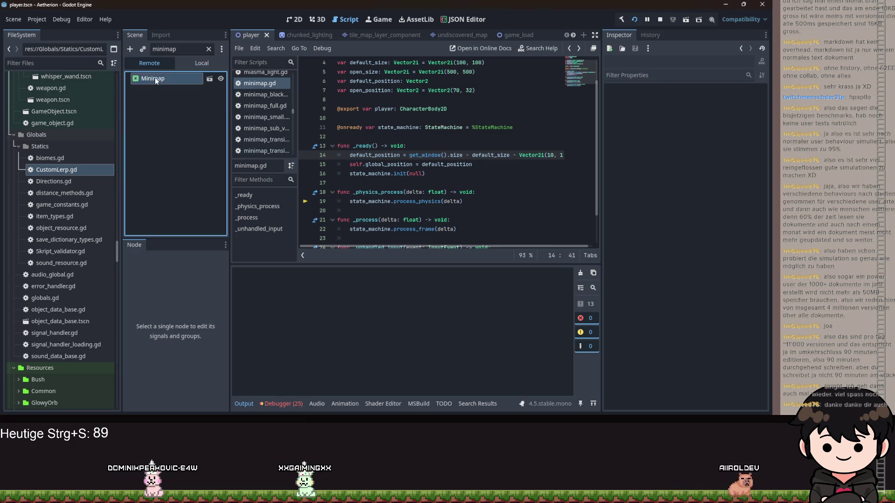
{"action": "scroll", "coordinate": [686, 256], "scroll_direction": "down", "scroll_amount": 6}
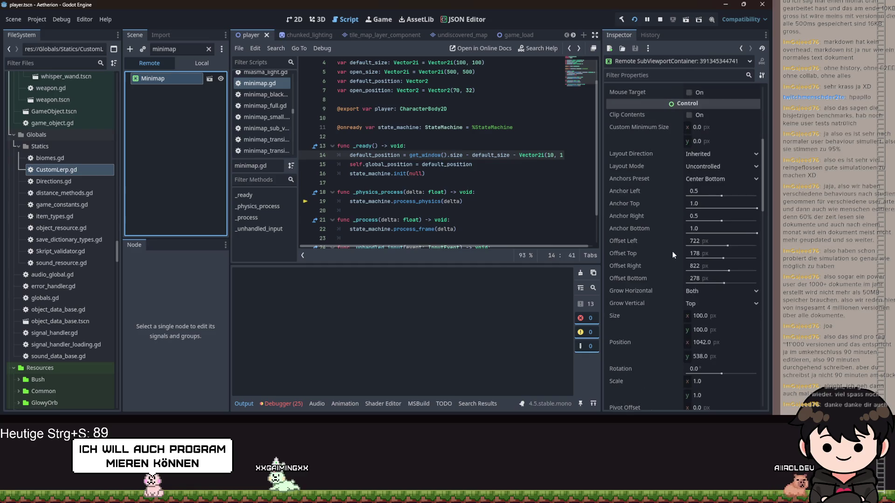
{"action": "scroll", "coordinate": [675, 261], "scroll_direction": "down", "scroll_amount": 2}
Step: Add a new line in _ready and select the get_window call on line 14
{"action": "left_click", "coordinate": [453, 164]}
{"action": "key", "text": "Return"}
{"action": "double_click", "coordinate": [422, 154]}
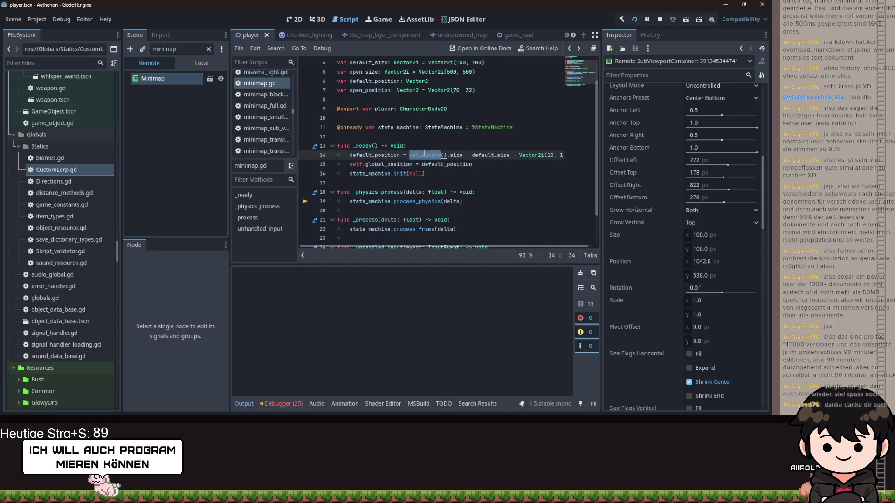
Step: On line 14, compute default_position from get_viewport_rect().size instead of get_window().size
{"action": "type", "text": "get_v"}
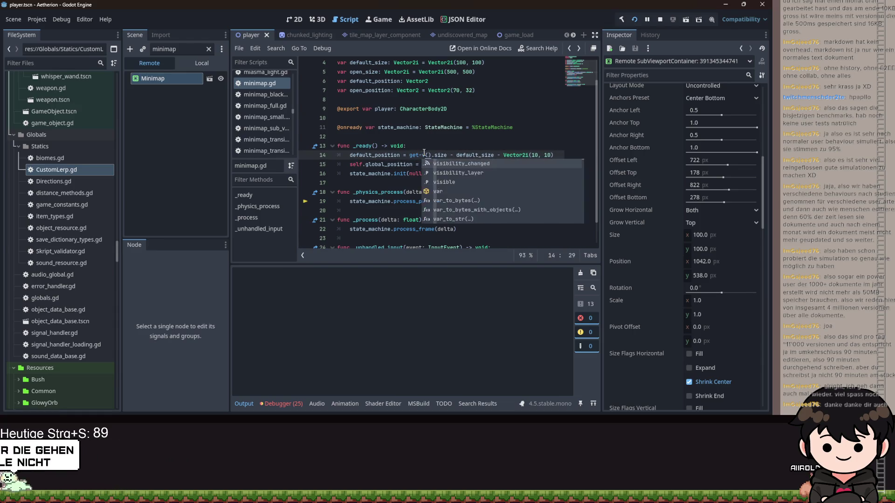
{"action": "type", "text": "i"}
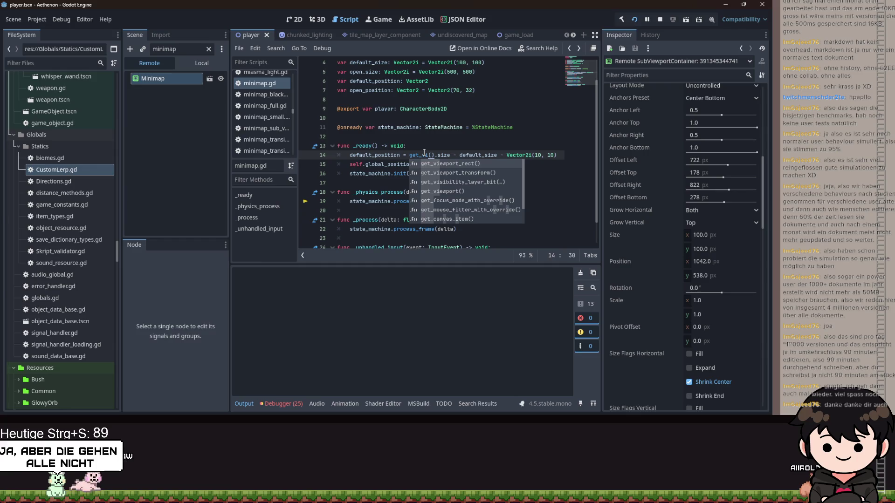
{"action": "key", "text": "Return"}
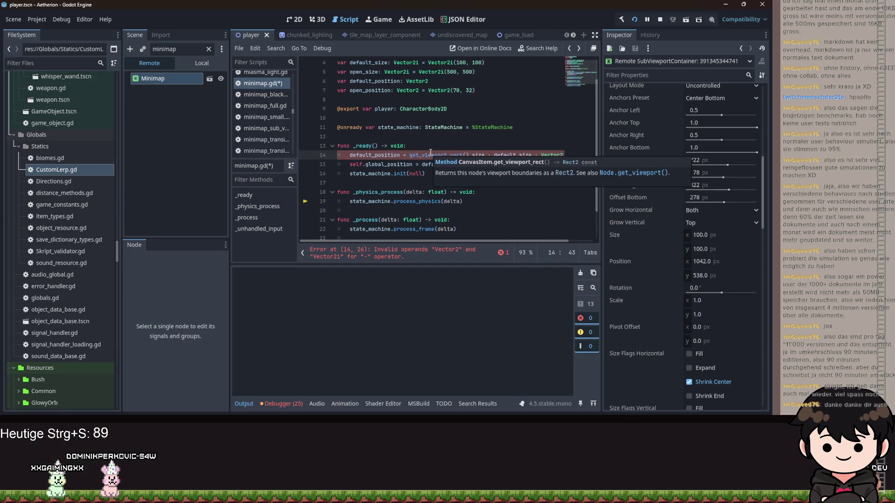
{"action": "double_click", "coordinate": [479, 154]}
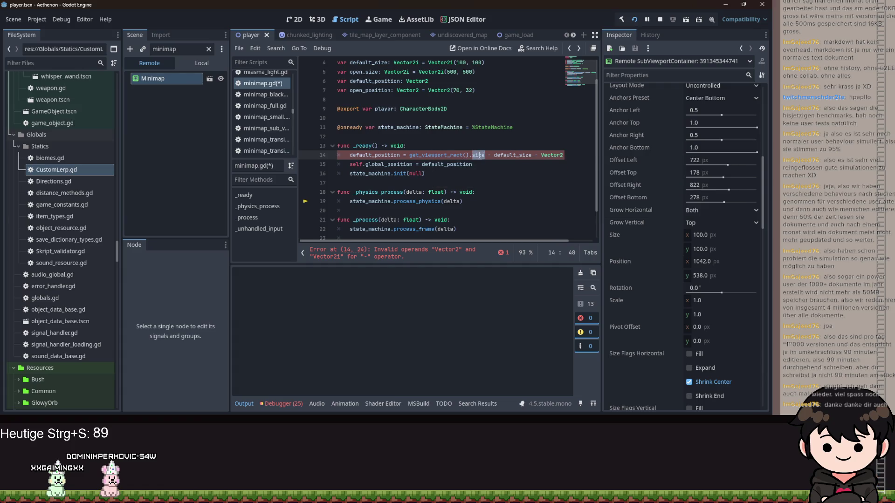
{"action": "key", "text": "BackSpace"}
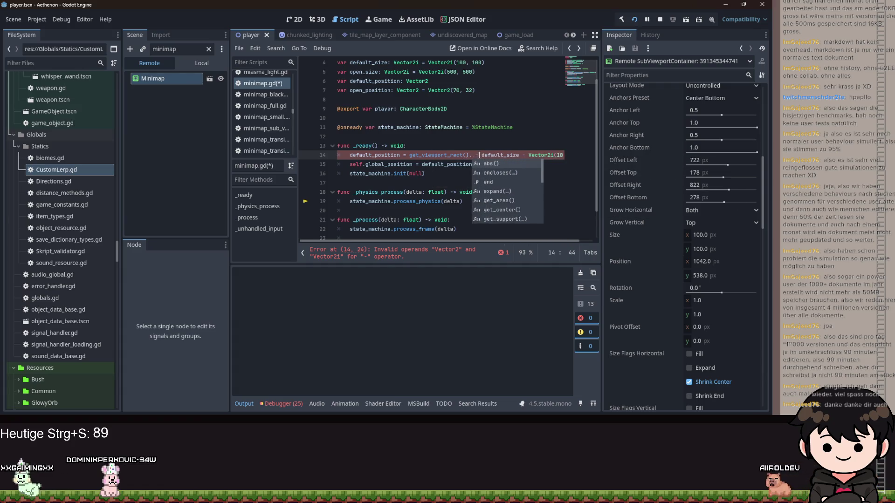
{"action": "type", "text": "size"}
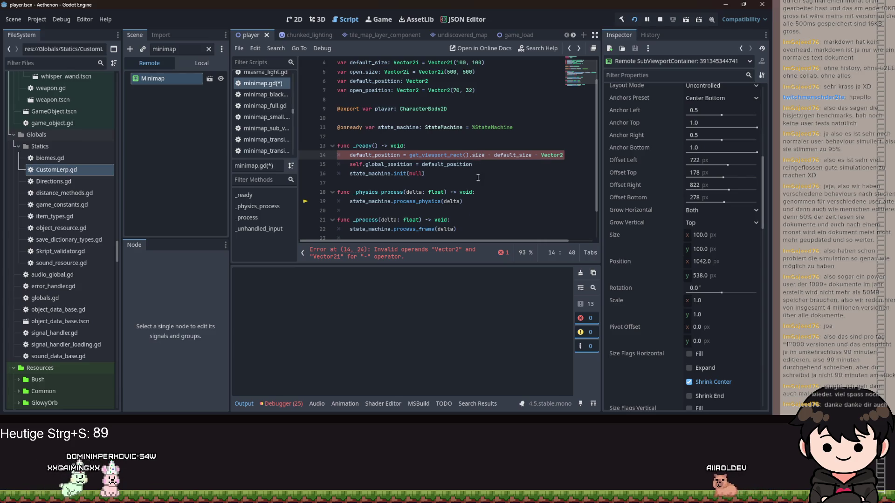
{"action": "mouse_move", "coordinate": [477, 157]}
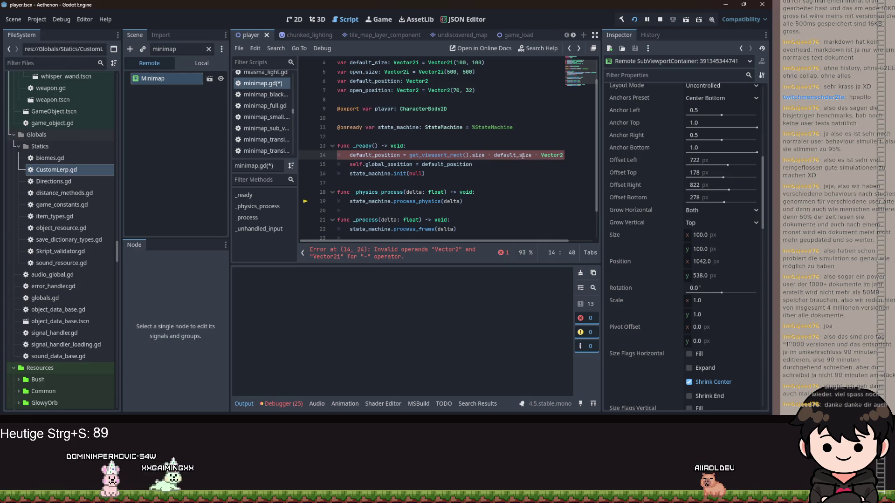
{"action": "left_click", "coordinate": [437, 159]}
{"action": "type", "text": "("}
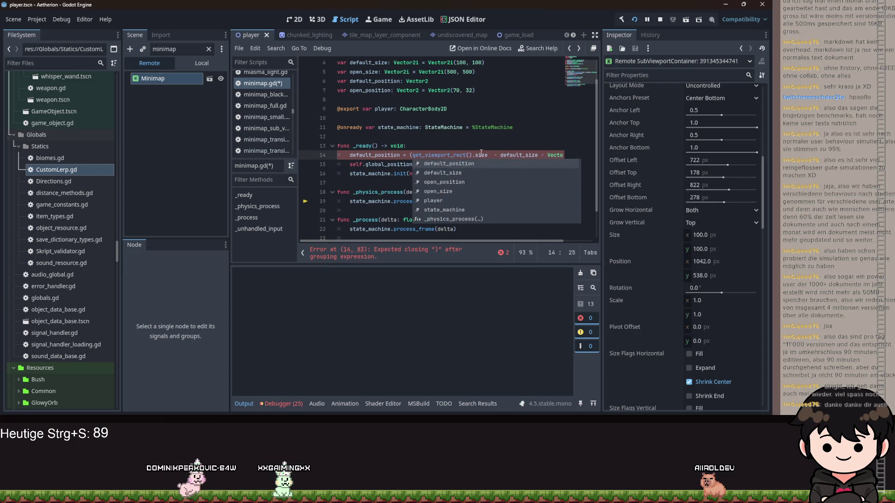
{"action": "key", "text": "BackSpace"}
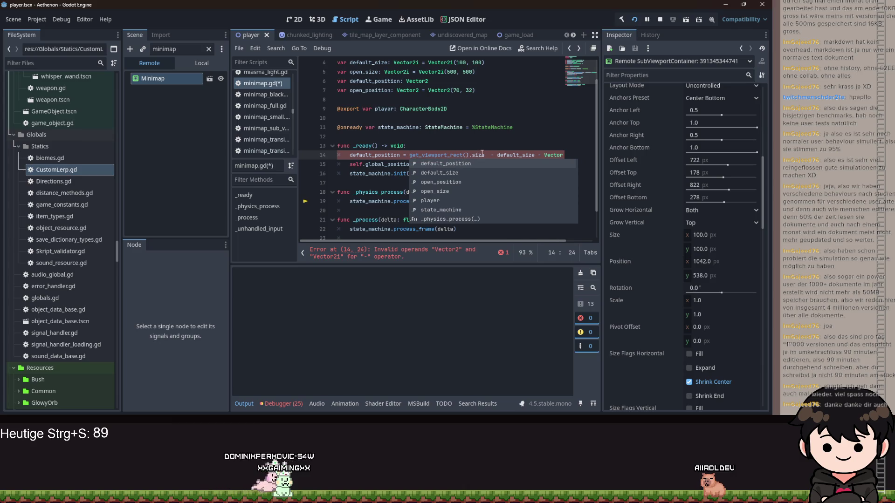
{"action": "left_click", "coordinate": [482, 154]}
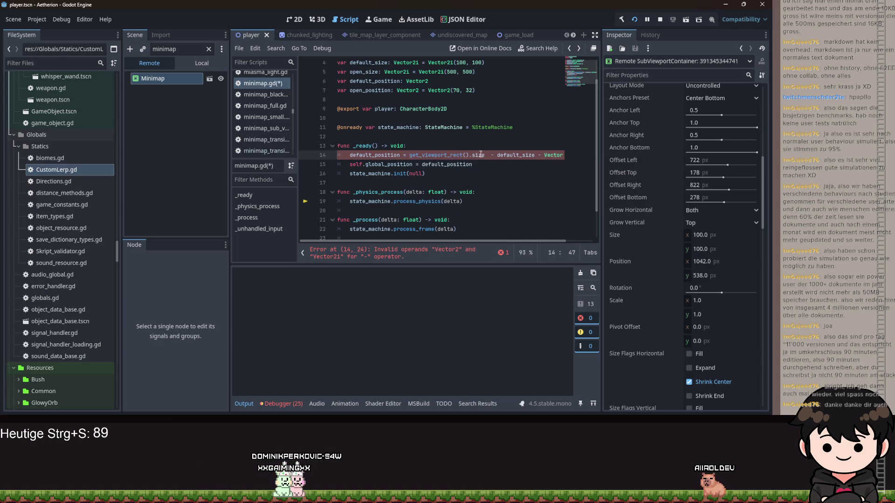
{"action": "scroll", "coordinate": [457, 136], "scroll_direction": "up", "scroll_amount": 1}
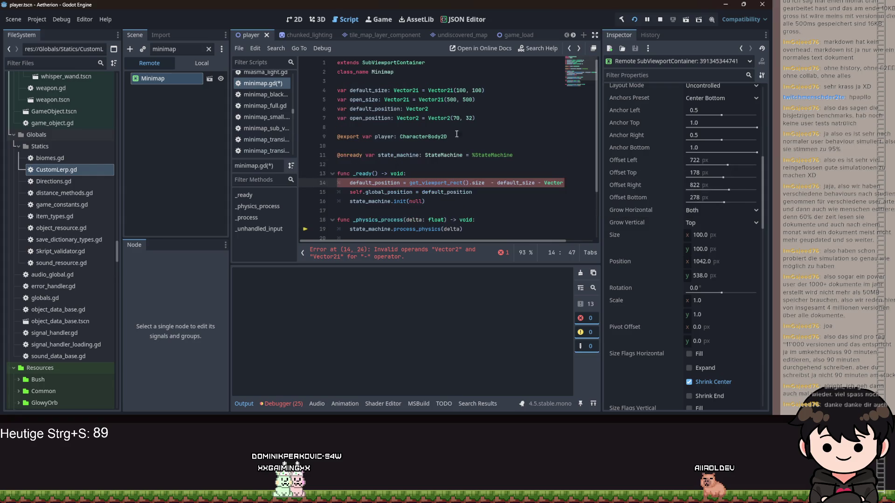
Step: Change default_size, open_size and the line-14 offset from Vector2i to Vector2, then relaunch the game
{"action": "left_click", "coordinate": [417, 91]}
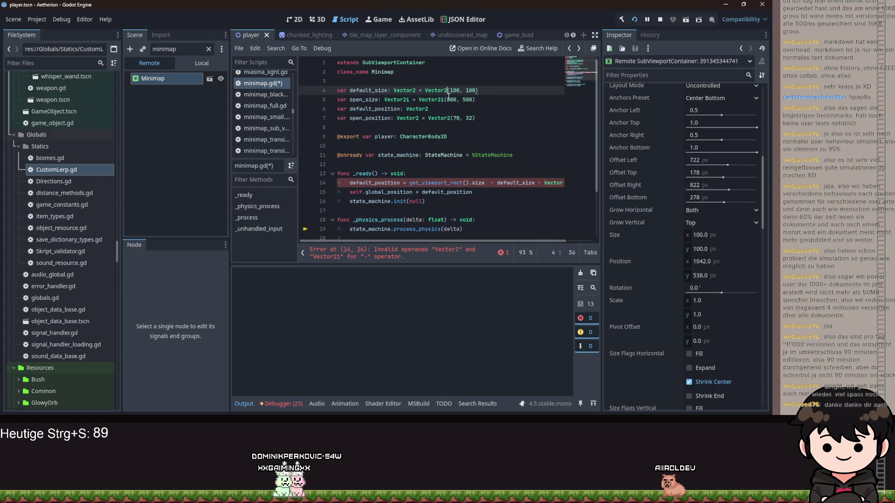
{"action": "left_click", "coordinate": [444, 100]}
{"action": "key", "text": "BackSpace"}
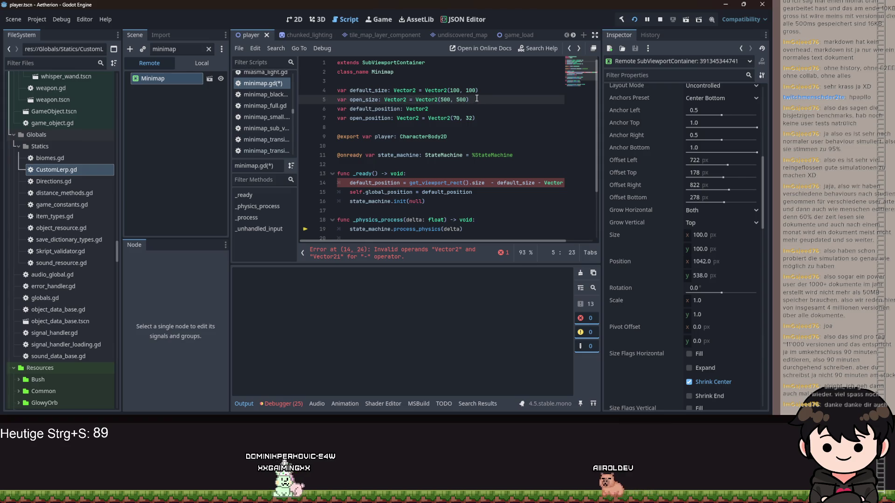
{"action": "left_click", "coordinate": [496, 182]}
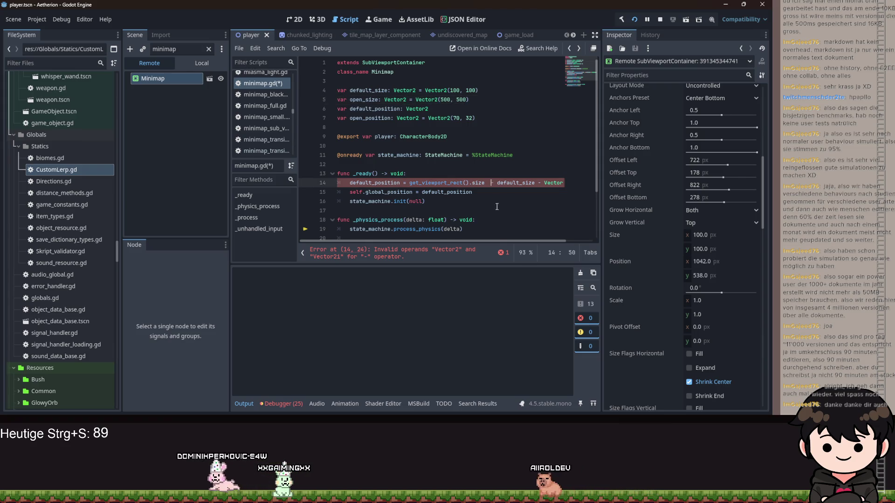
{"action": "left_click_drag", "start_coordinate": [517, 241], "coordinate": [543, 242]}
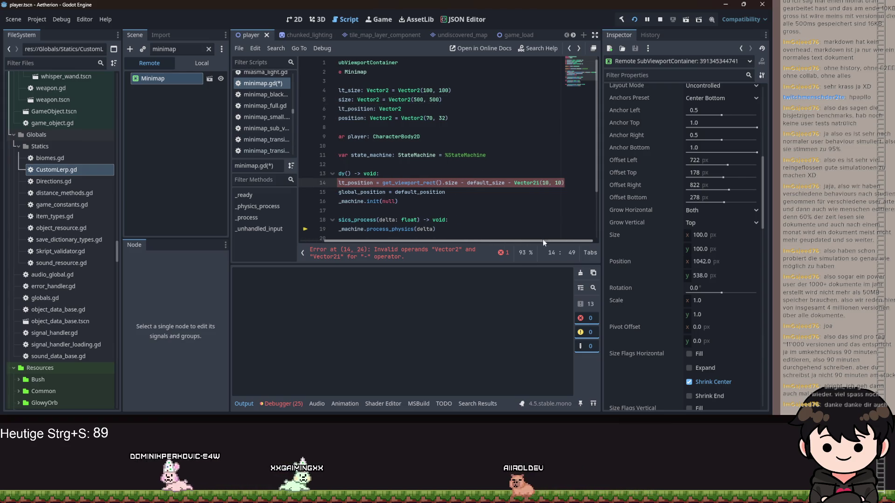
{"action": "left_click", "coordinate": [539, 183]}
{"action": "key", "text": "BackSpace"}
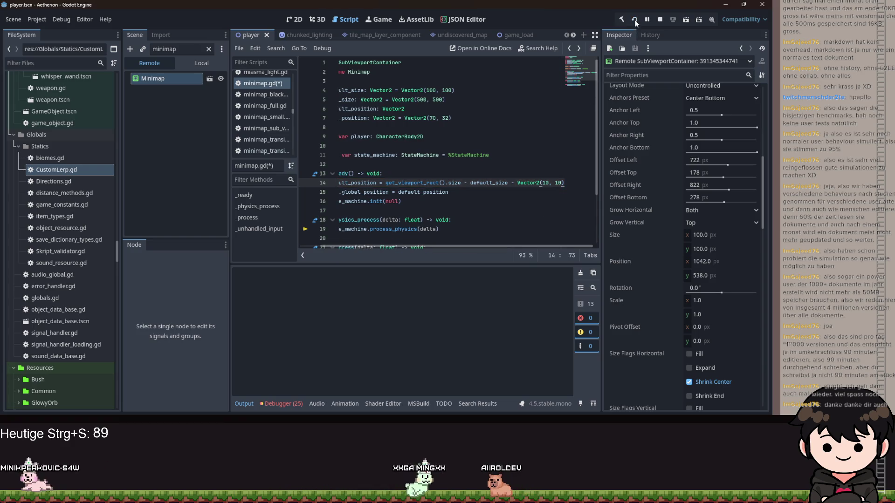
{"action": "left_click", "coordinate": [635, 21]}
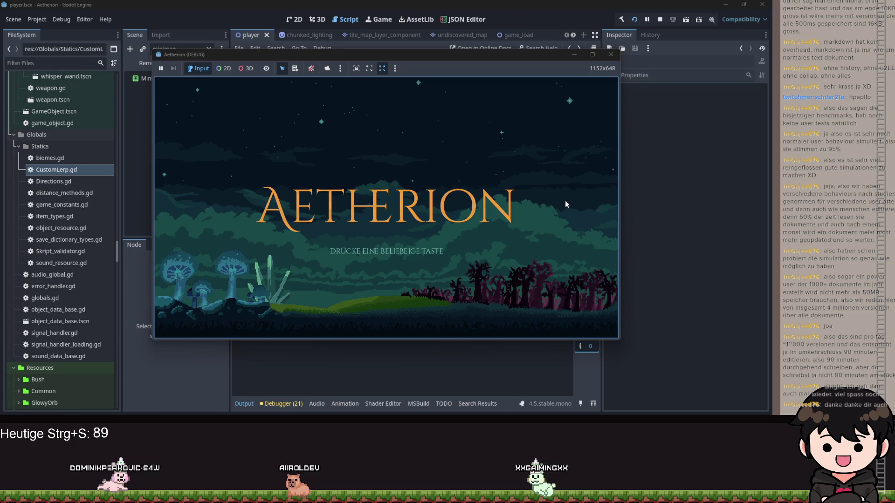
Step: Load a save slot from Aetherion's title menu and open the inventory screen
{"action": "key", "text": "space"}
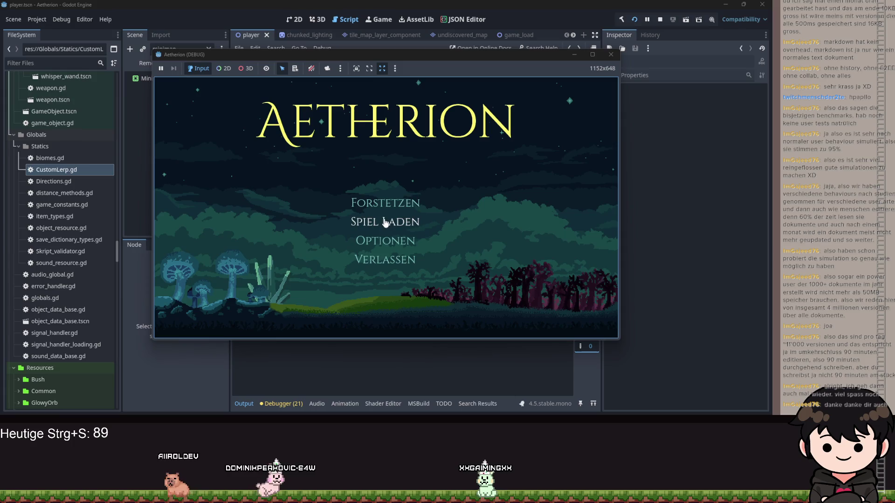
{"action": "left_click", "coordinate": [385, 223]}
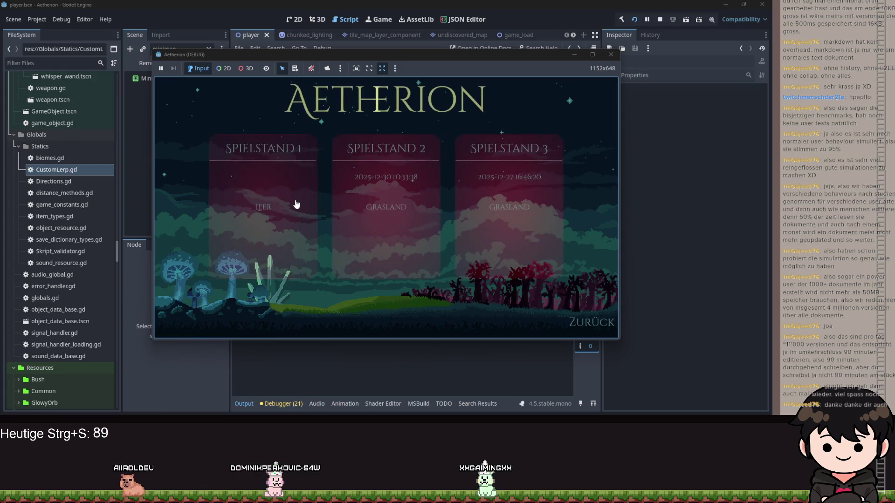
{"action": "left_click", "coordinate": [326, 178]}
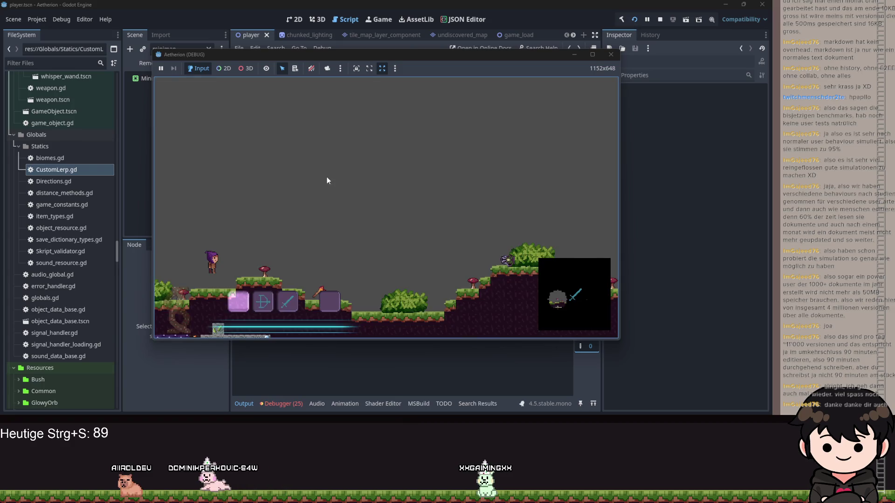
{"action": "key", "text": "Escape"}
Step: Maximize, restore and reposition the game window, then minimize it to reveal minimap.gd
{"action": "left_click", "coordinate": [590, 59]}
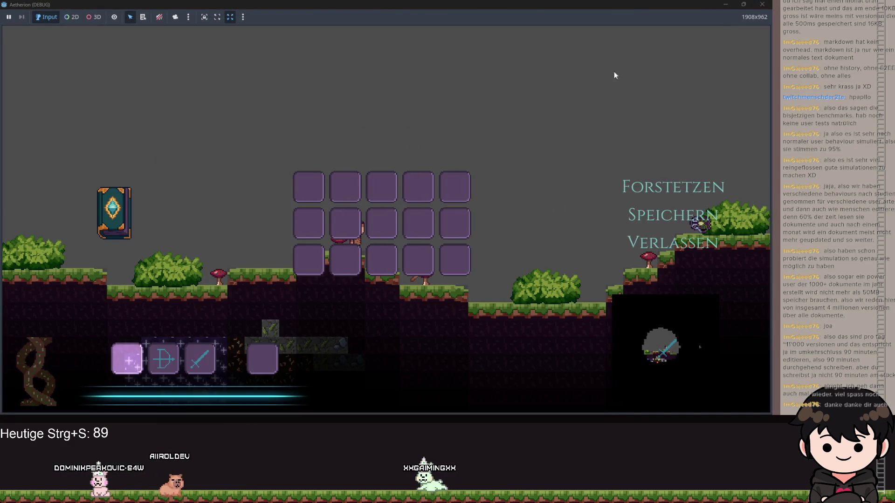
{"action": "double_click", "coordinate": [549, 8]}
{"action": "mouse_move", "coordinate": [549, 8]}
{"action": "left_mouse_down"}
{"action": "mouse_move", "coordinate": [513, 55]}
{"action": "mouse_move", "coordinate": [513, 76]}
{"action": "left_mouse_up"}
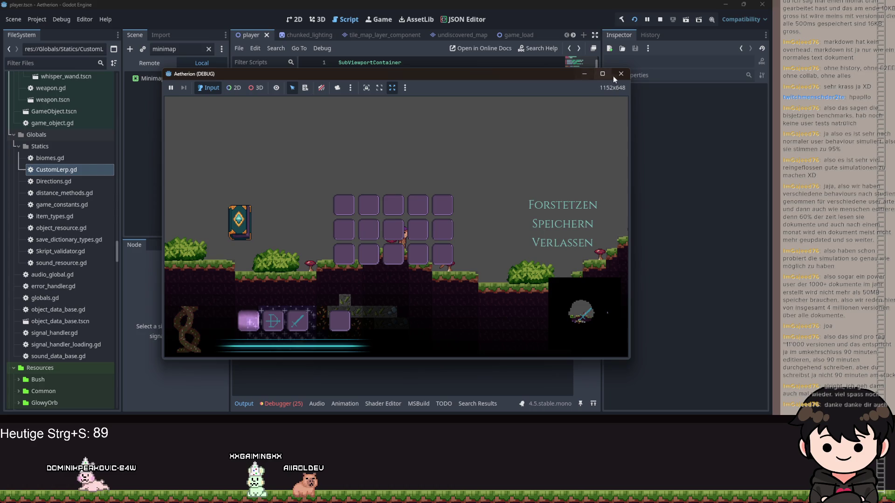
{"action": "left_click", "coordinate": [588, 74]}
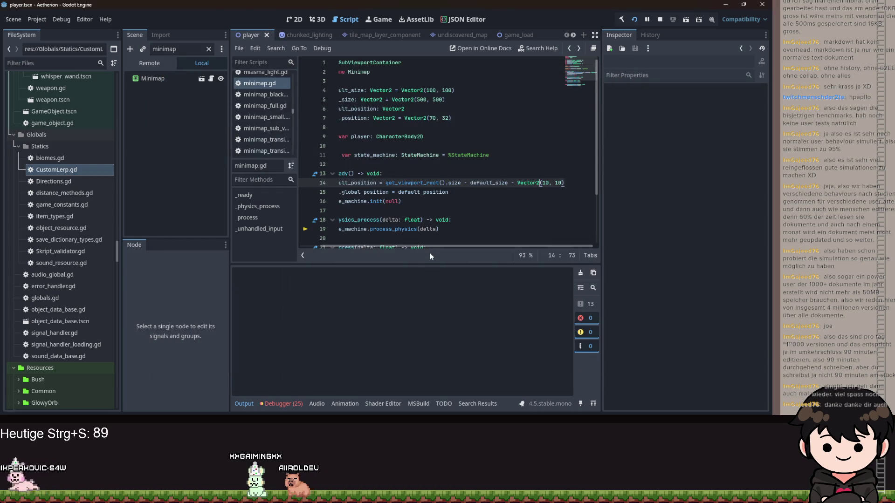
Step: Add line 15: open_position = get_viewport_rect().size - open_size - Vector2(10, 10), and save
{"action": "scroll", "coordinate": [433, 247], "scroll_direction": "left", "scroll_amount": 3}
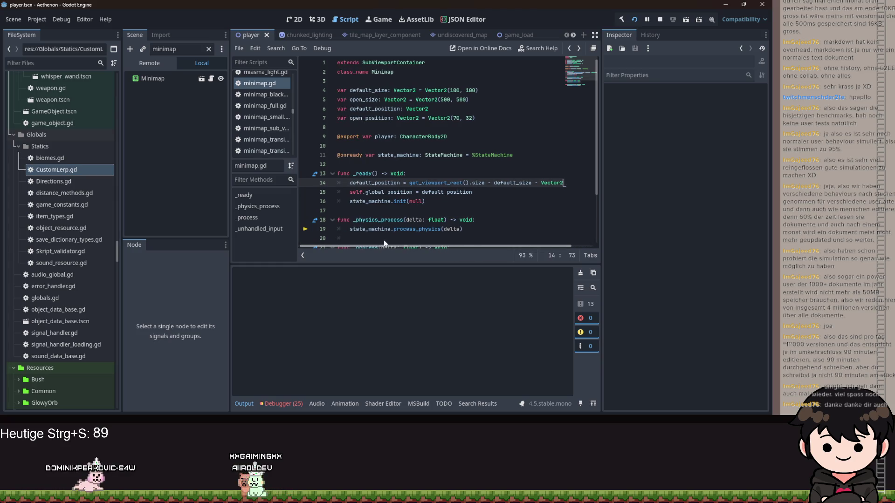
{"action": "key", "text": "Return"}
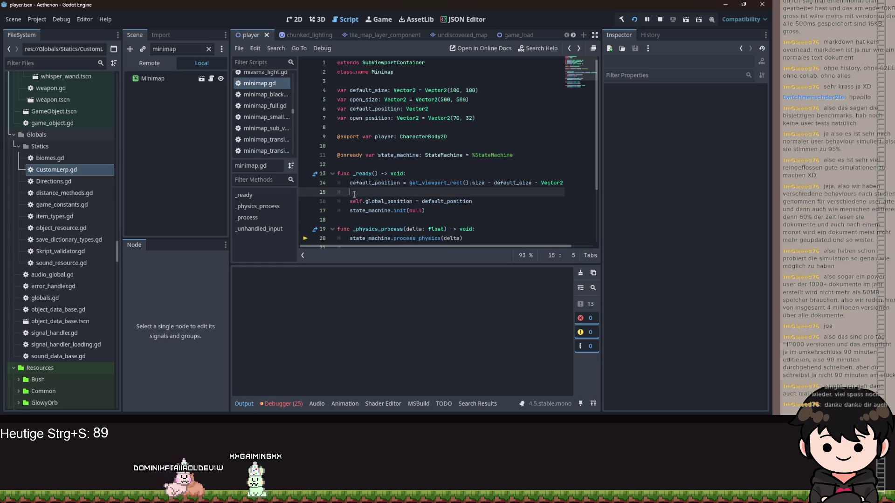
{"action": "left_click", "coordinate": [409, 78]}
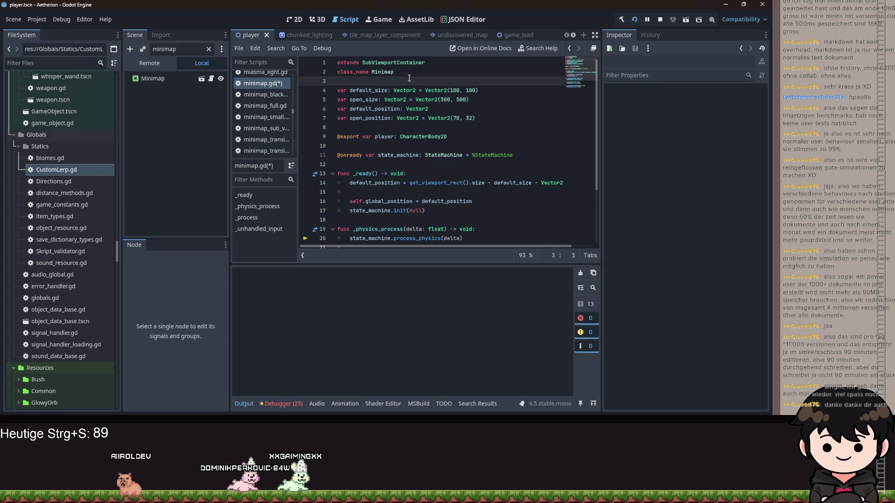
{"action": "left_click", "coordinate": [381, 190]}
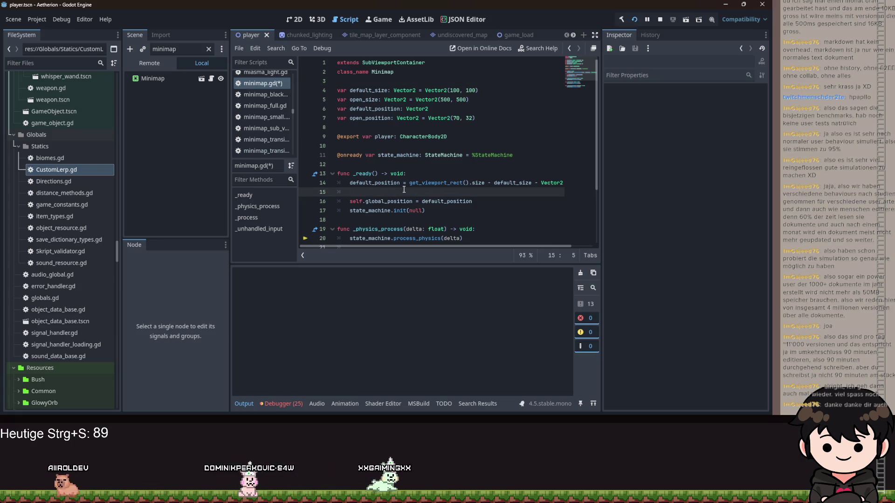
{"action": "type", "text": "open_position ="}
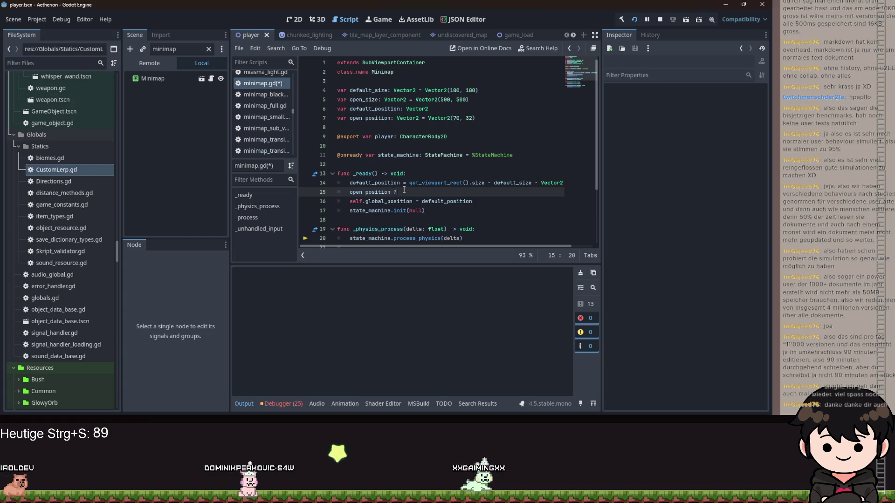
{"action": "type", "text": " get_vr"}
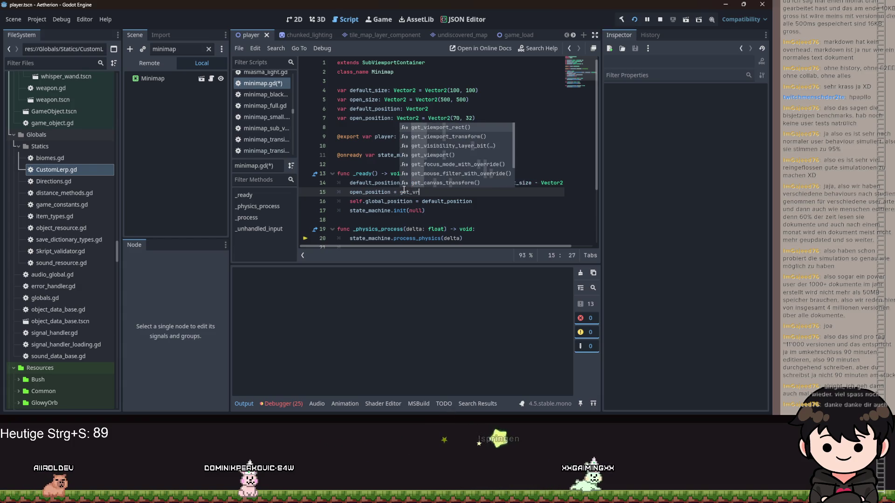
{"action": "key", "text": "Return"}
{"action": "type", "text": ".size - "}
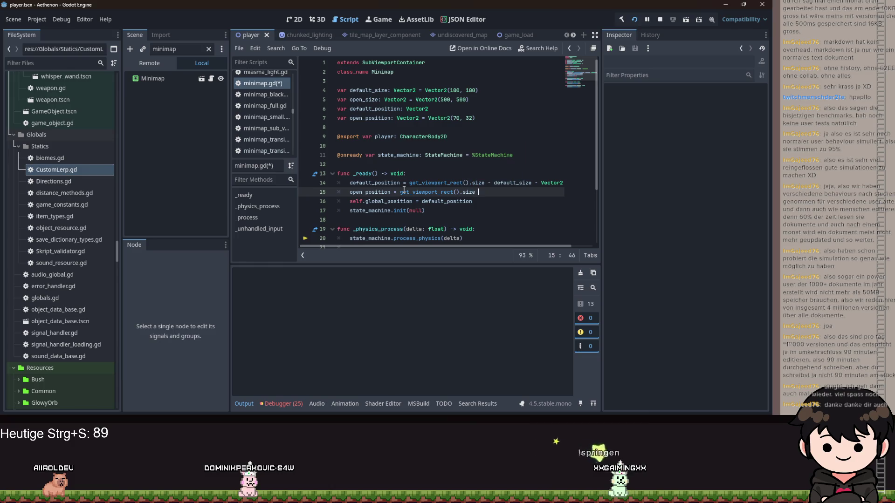
{"action": "type", "text": "ope"}
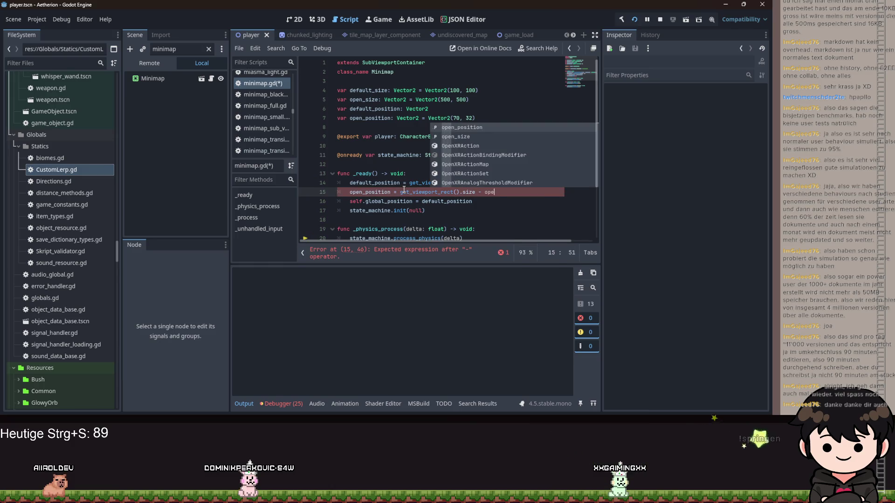
{"action": "key", "text": "Return"}
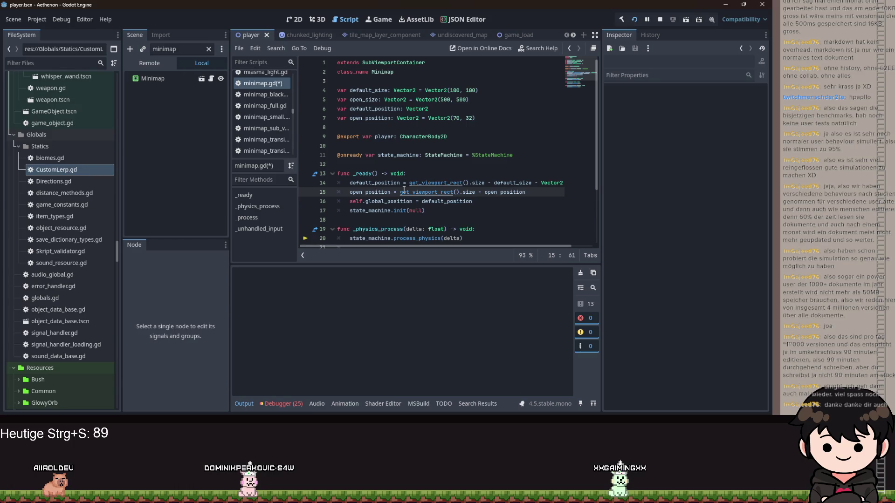
{"action": "type", "text": "open_s"}
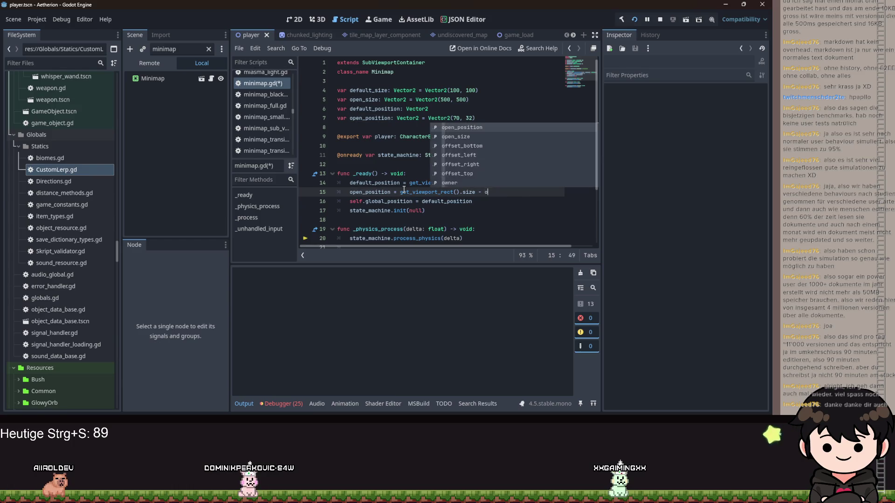
{"action": "key", "text": "Return"}
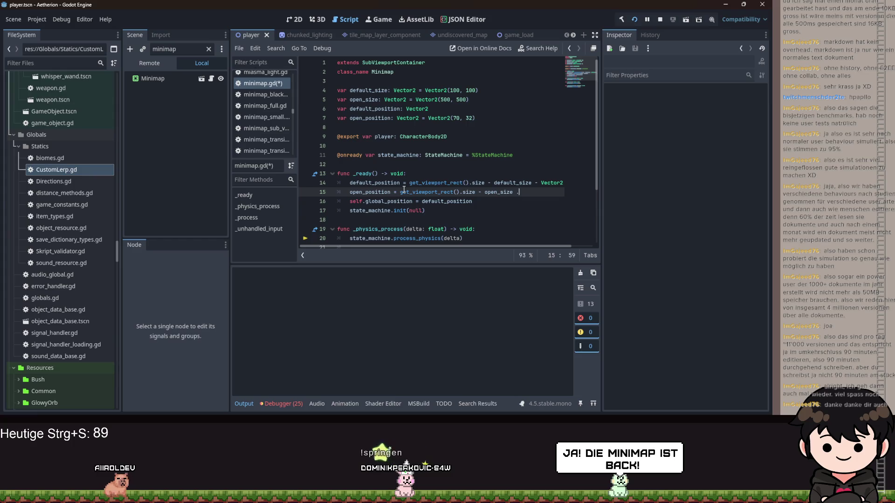
{"action": "type", "text": "- Vec"}
{"action": "key", "text": "Return"}
{"action": "type", "text": "(1"}
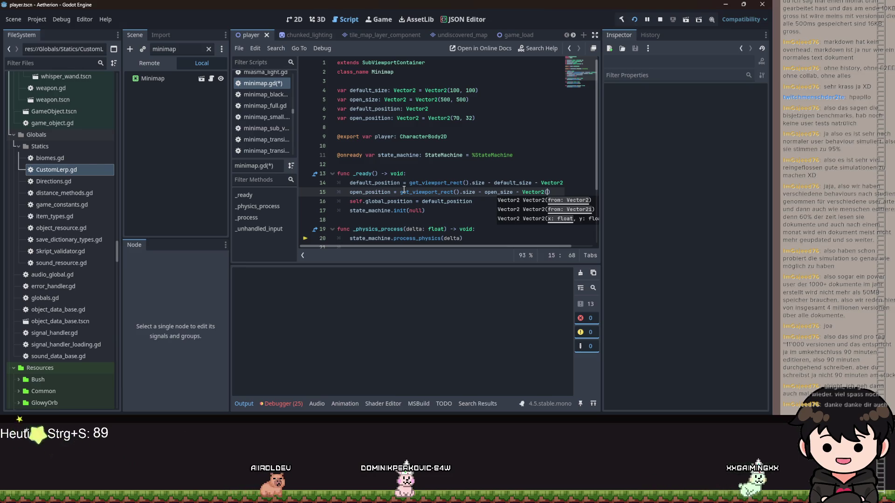
{"action": "type", "text": "0, 10"}
{"action": "key", "text": "ctrl+s"}
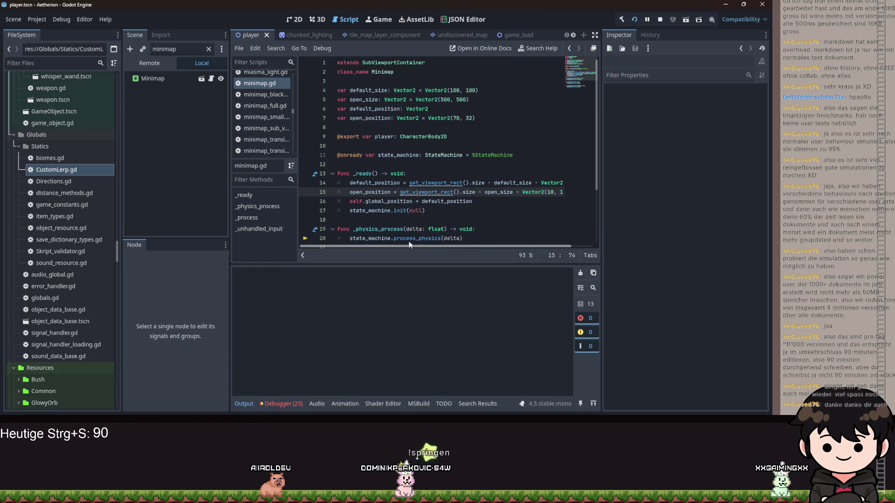
Step: Set global_position to open_position instead of default_position on line 16, then rerun the game
{"action": "double_click", "coordinate": [447, 201]}
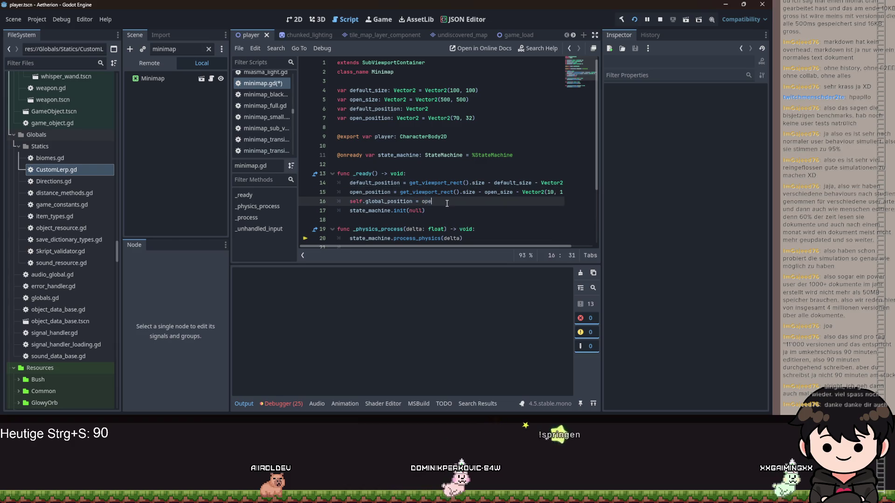
{"action": "type", "text": "open"}
{"action": "key", "text": "Return"}
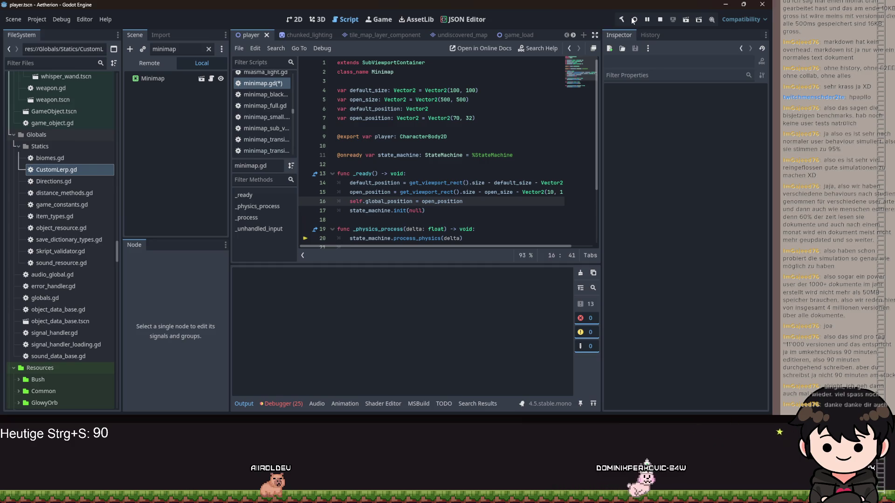
{"action": "left_click", "coordinate": [632, 20]}
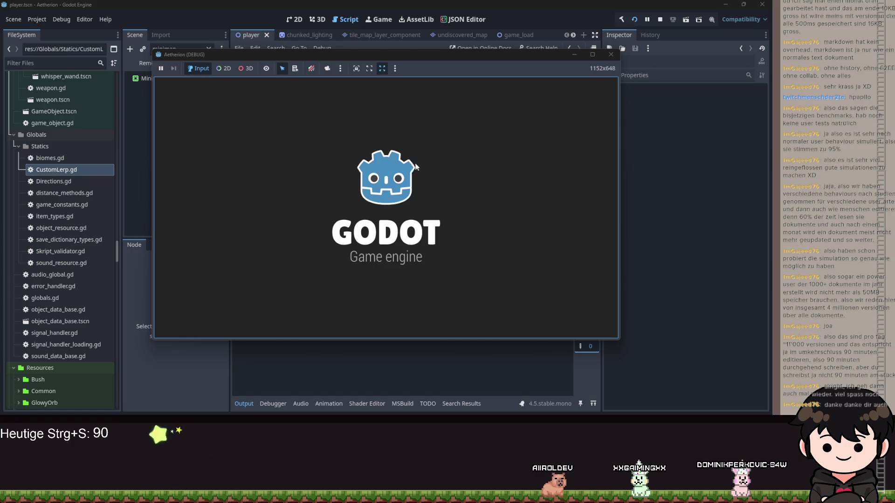
Step: Load a saved game, walk the character right, and drag the game window to the far right
{"action": "left_click", "coordinate": [418, 160]}
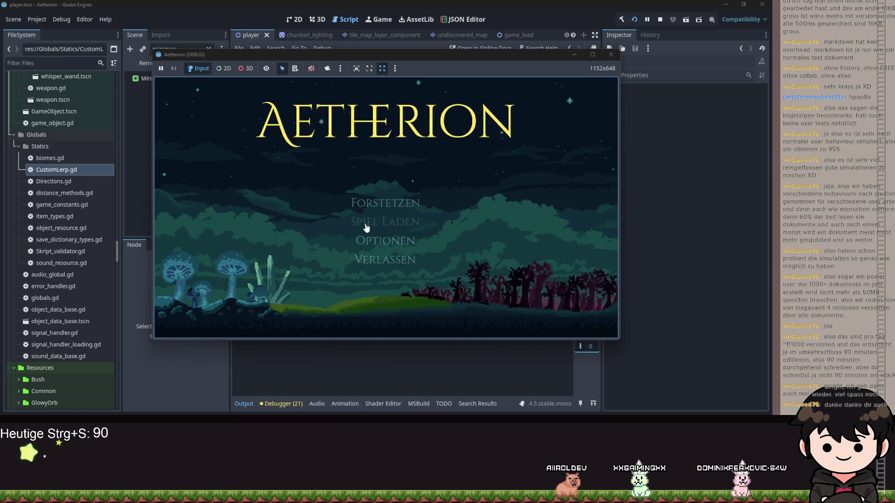
{"action": "left_click", "coordinate": [422, 220]}
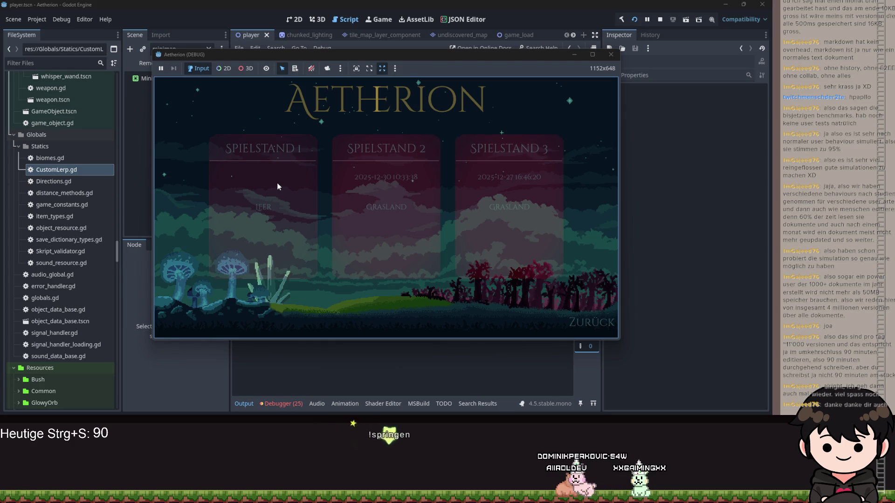
{"action": "left_click", "coordinate": [277, 186]}
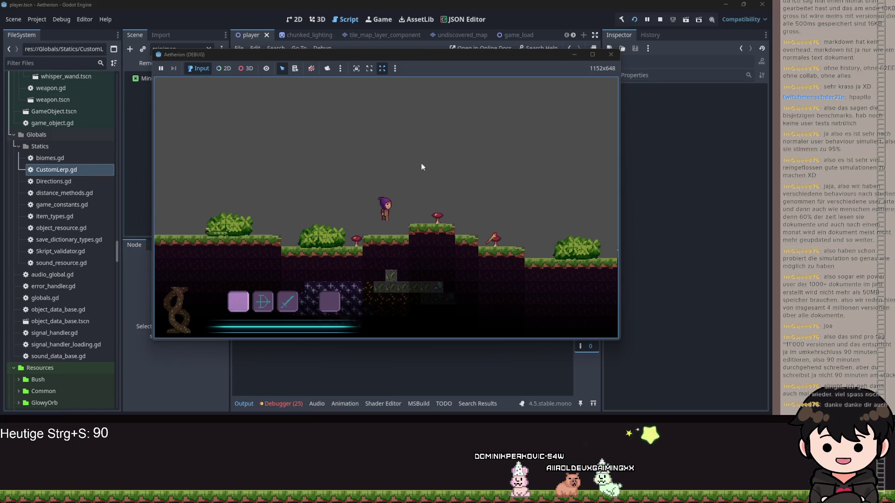
{"action": "key", "text": "d"}
{"action": "left_click_drag", "start_coordinate": [532, 56], "coordinate": [889, 58]}
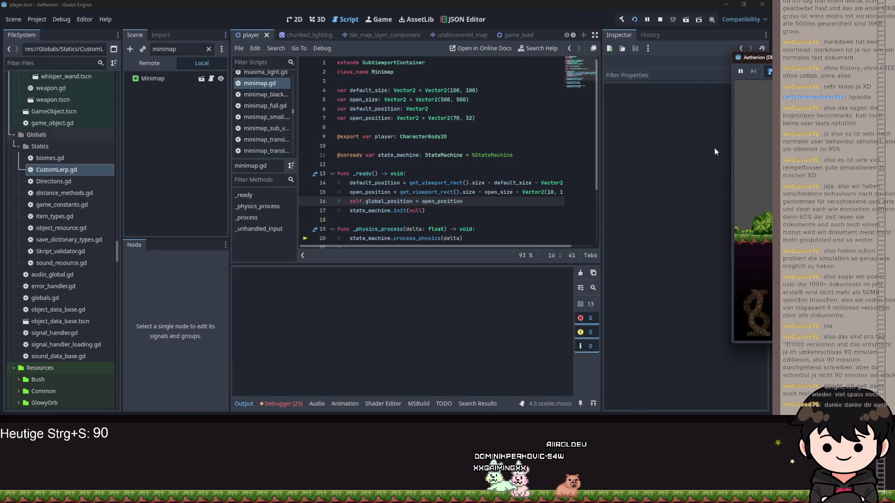
Step: In the remote scene tree, set the live Minimap's Size to 500 × 500
{"action": "left_click", "coordinate": [146, 65]}
{"action": "left_click", "coordinate": [154, 78]}
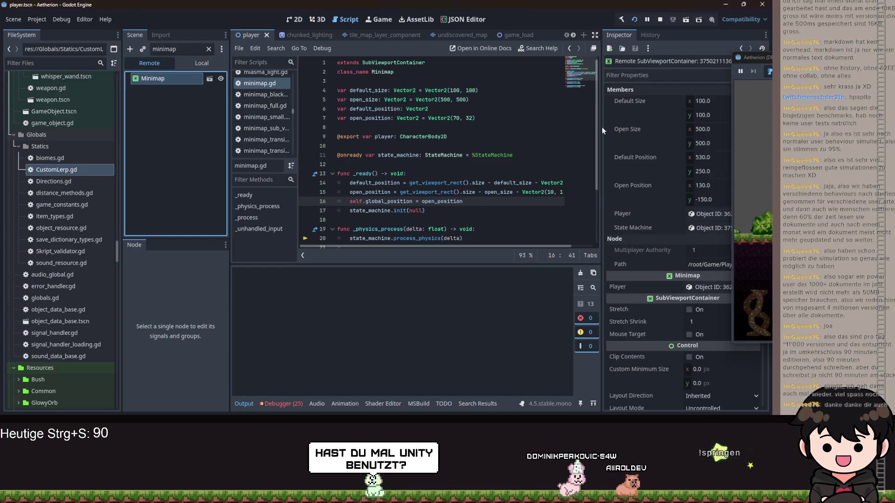
{"action": "left_click", "coordinate": [619, 149]}
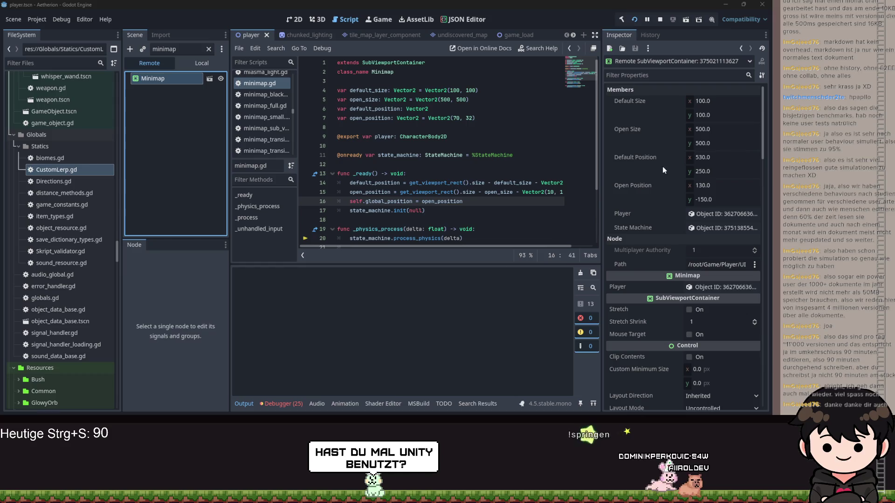
{"action": "scroll", "coordinate": [653, 157], "scroll_direction": "down", "scroll_amount": 4}
{"action": "scroll", "coordinate": [639, 150], "scroll_direction": "down", "scroll_amount": 5}
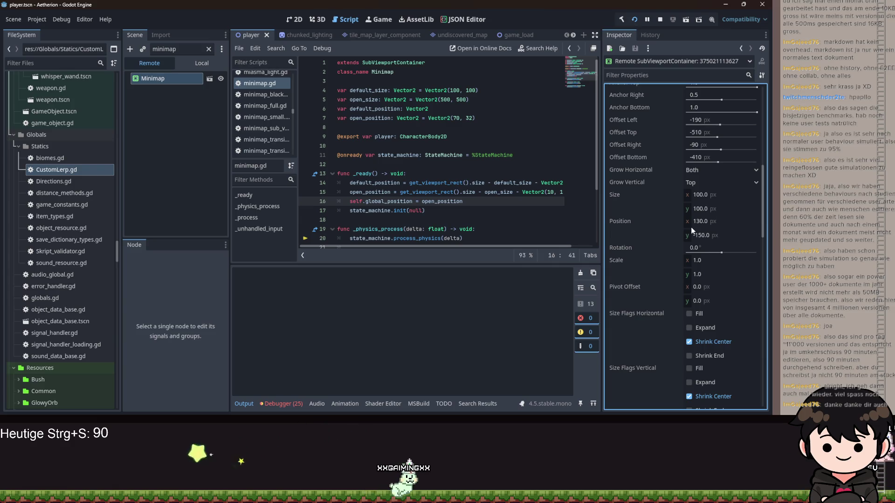
{"action": "left_click", "coordinate": [702, 235]}
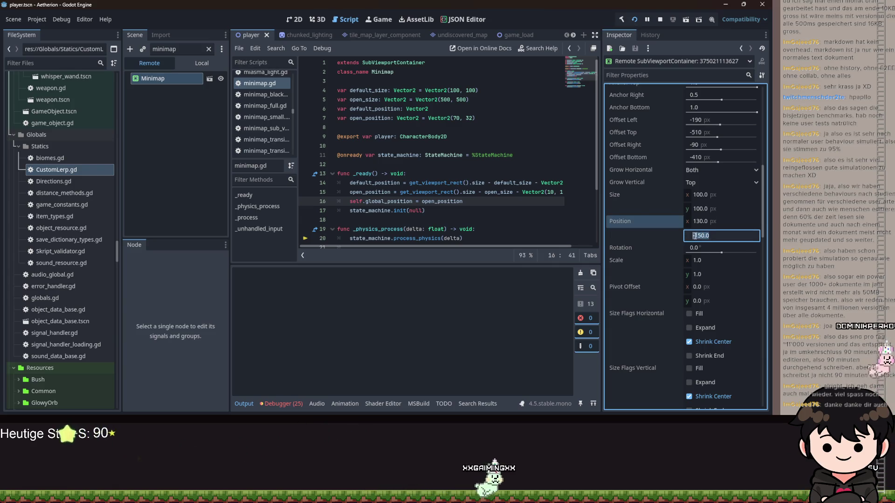
{"action": "left_click", "coordinate": [702, 195]}
{"action": "type", "text": "500"}
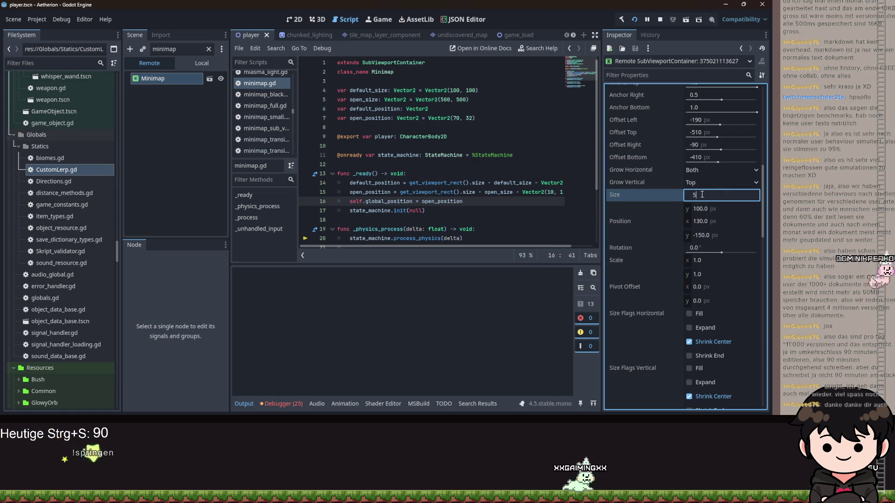
{"action": "key", "text": "Tab"}
{"action": "type", "text": "500"}
{"action": "key", "text": "Return"}
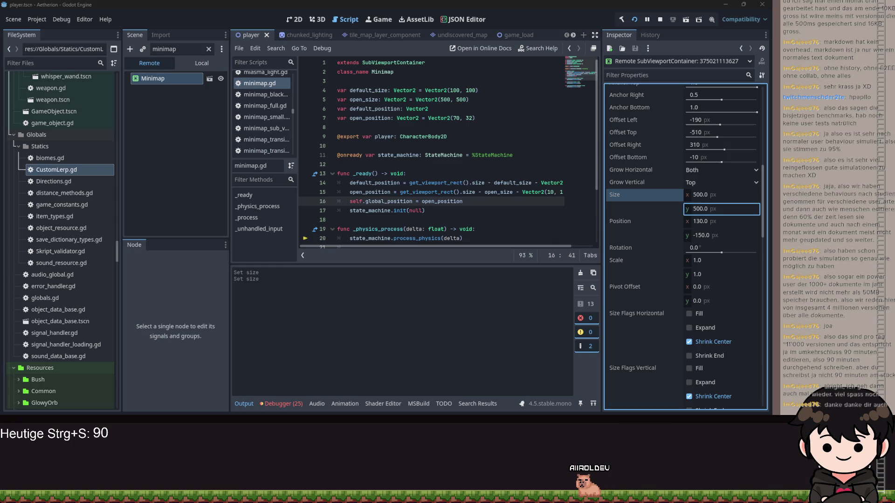
Step: Select lines 14 to 16 in _ready of minimap.gd
{"action": "left_click", "coordinate": [437, 201]}
{"action": "mouse_move", "coordinate": [479, 201]}
{"action": "left_mouse_down"}
{"action": "mouse_move", "coordinate": [364, 192]}
{"action": "mouse_move", "coordinate": [329, 175]}
{"action": "mouse_move", "coordinate": [318, 182]}
{"action": "left_mouse_up"}
{"action": "scroll", "coordinate": [452, 207], "scroll_direction": "down", "scroll_amount": 2}
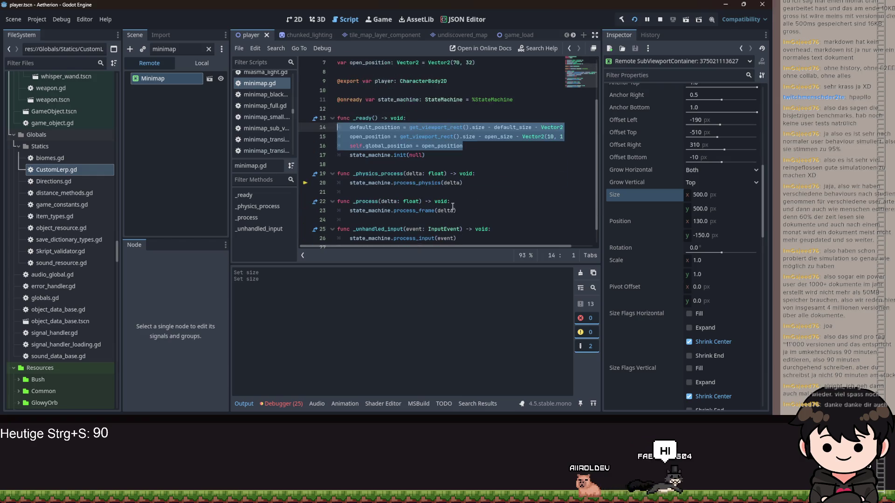
Step: Paste the three position lines under _physics_process, fix line 20's indent, and save
{"action": "key", "text": "ctrl+c"}
{"action": "left_click", "coordinate": [487, 177]}
{"action": "key", "text": "Return"}
{"action": "key", "text": "ctrl+v"}
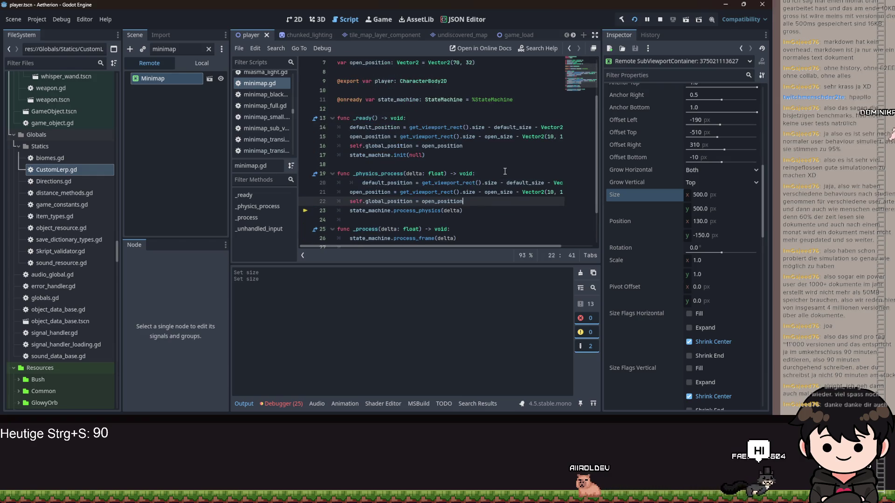
{"action": "left_click", "coordinate": [374, 182]}
{"action": "key", "text": "Home"}
{"action": "key", "text": "BackSpace"}
{"action": "key", "text": "ctrl+s"}
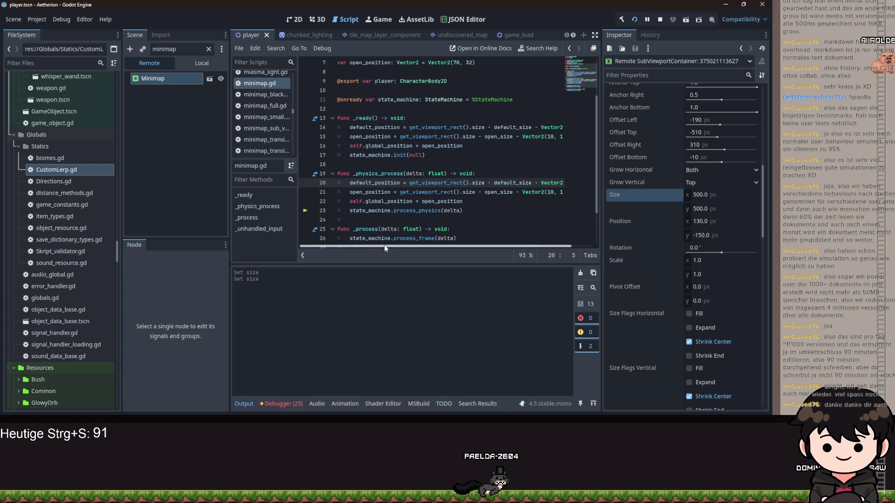
{"action": "mouse_move", "coordinate": [368, 241]}
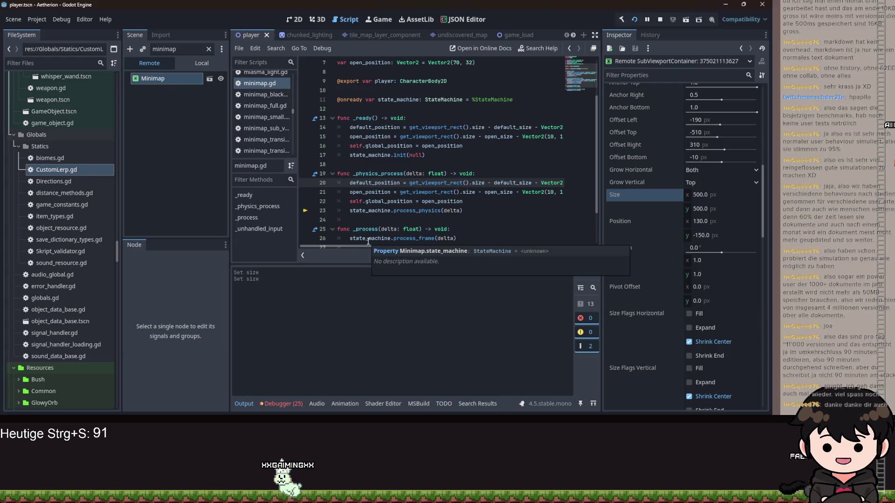
{"action": "mouse_move", "coordinate": [345, 248]}
{"action": "left_mouse_down"}
{"action": "mouse_move", "coordinate": [432, 248]}
{"action": "mouse_move", "coordinate": [378, 248]}
{"action": "left_mouse_up"}
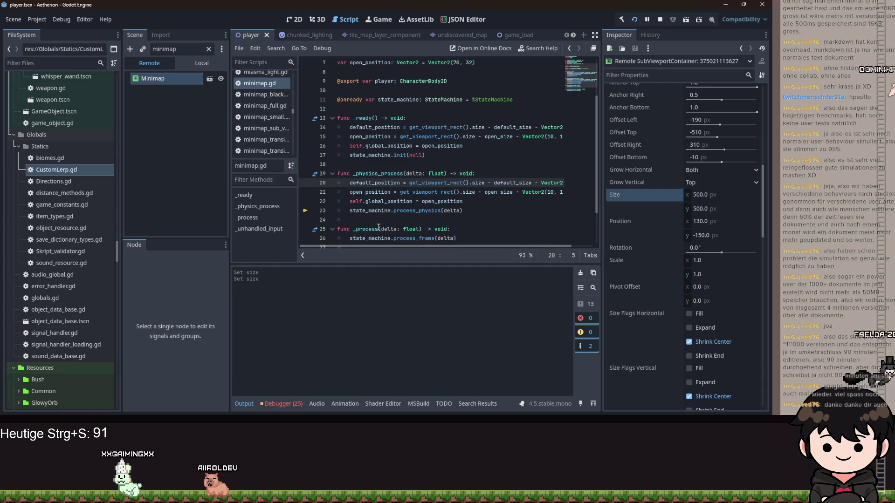
{"action": "mouse_move", "coordinate": [378, 227]}
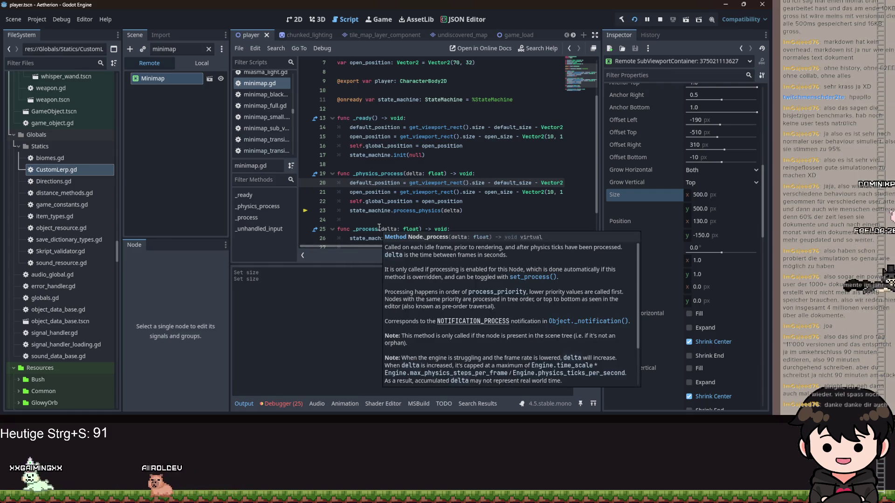
Step: Replace open_position with default_position on line 22 and save the script
{"action": "left_click_drag", "start_coordinate": [462, 211], "coordinate": [337, 211]}
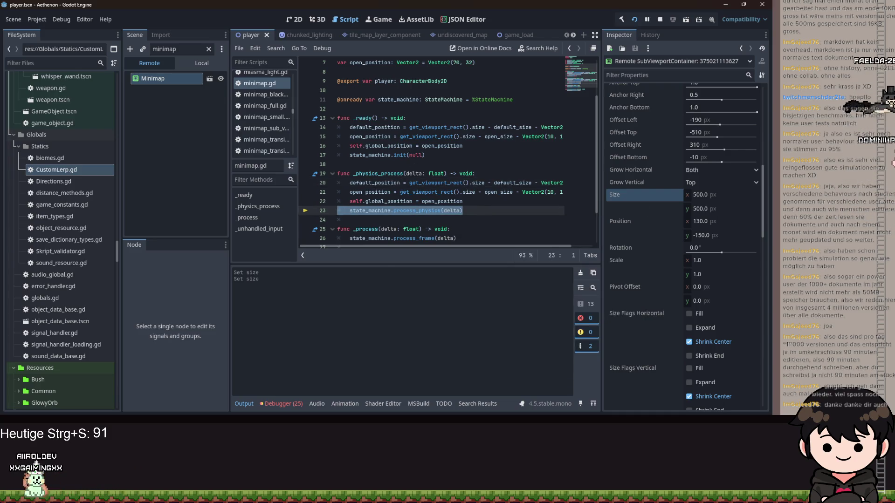
{"action": "left_click", "coordinate": [407, 201]}
{"action": "double_click", "coordinate": [446, 200]}
{"action": "type", "text": "close"}
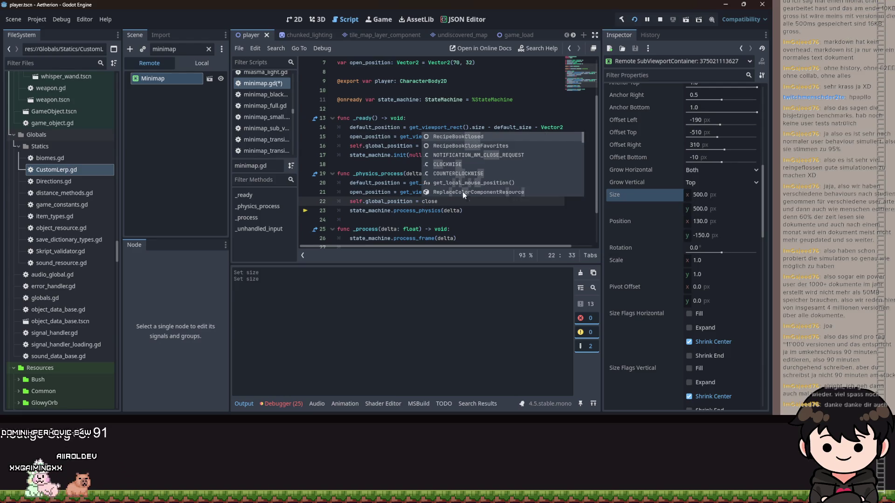
{"action": "key", "text": "BackSpace"}
{"action": "key", "text": "BackSpace"}
{"action": "key", "text": "BackSpace"}
{"action": "type", "text": "def"}
{"action": "key", "text": "Return"}
{"action": "key", "text": "ctrl+s"}
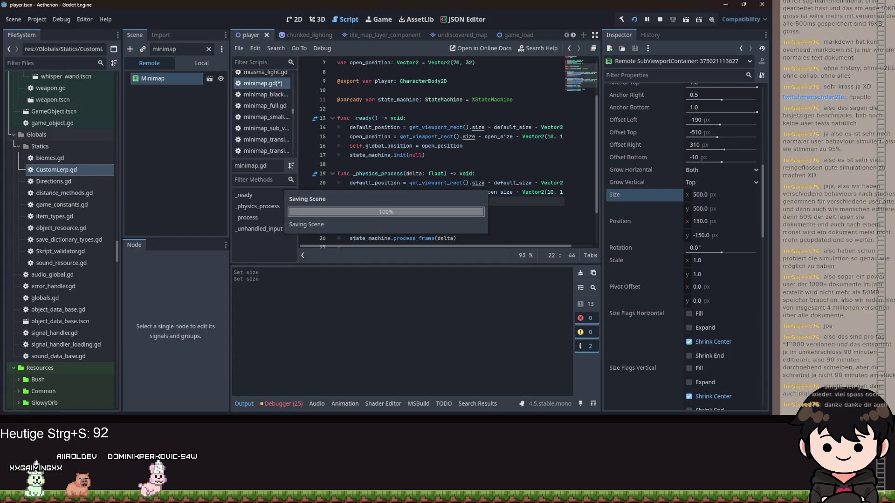
Step: Resize the live Minimap to 100 × 100 and move the game window aside
{"action": "key", "text": "alt+Tab"}
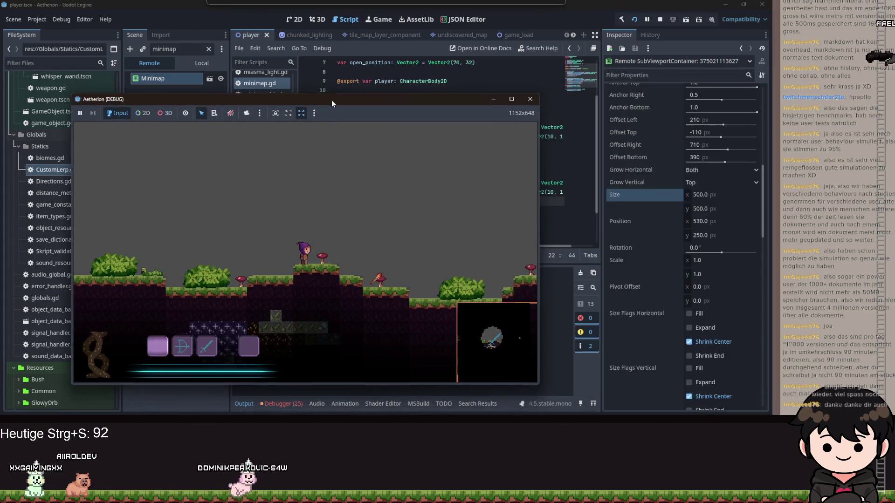
{"action": "key", "text": "alt+Tab"}
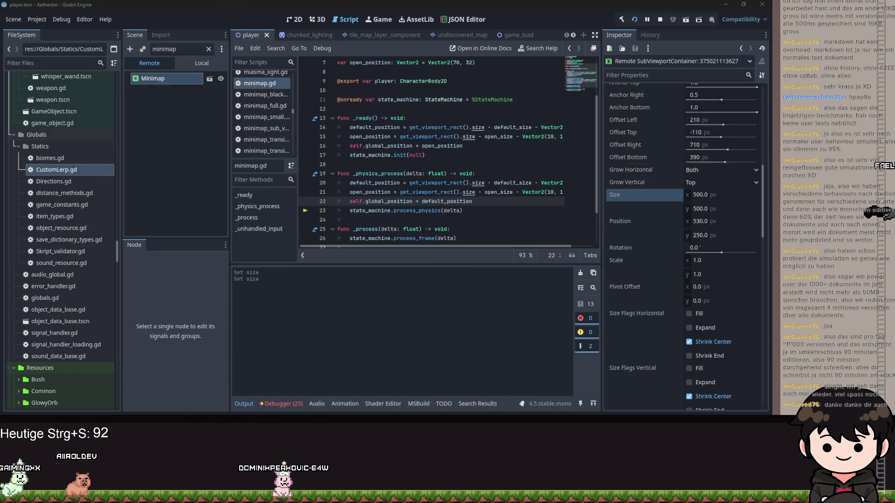
{"action": "left_click", "coordinate": [706, 194]}
{"action": "type", "text": "100"}
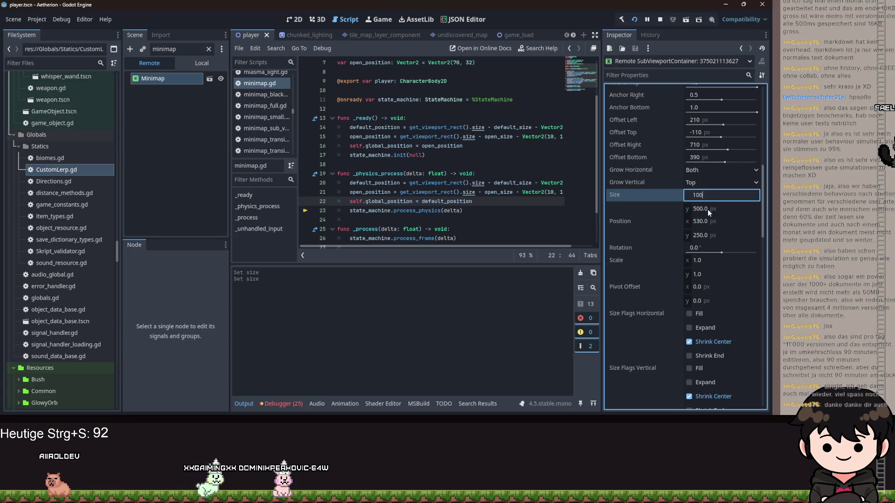
{"action": "left_click", "coordinate": [708, 209]}
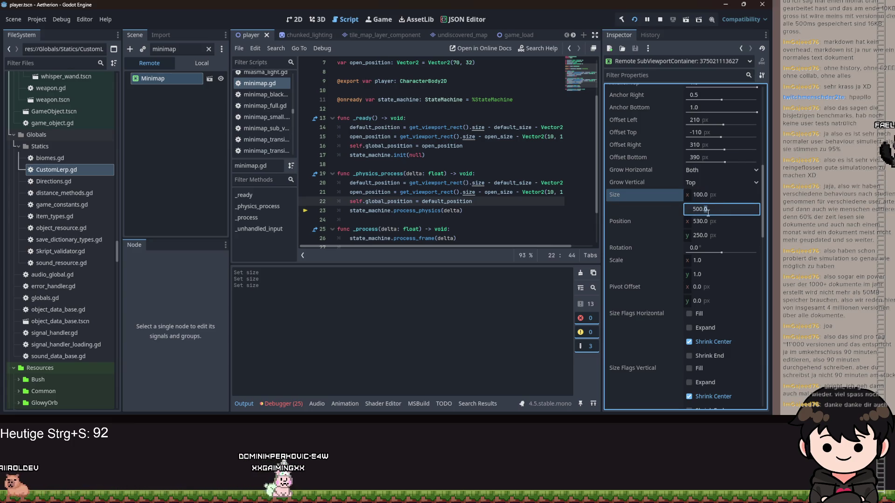
{"action": "type", "text": "100"}
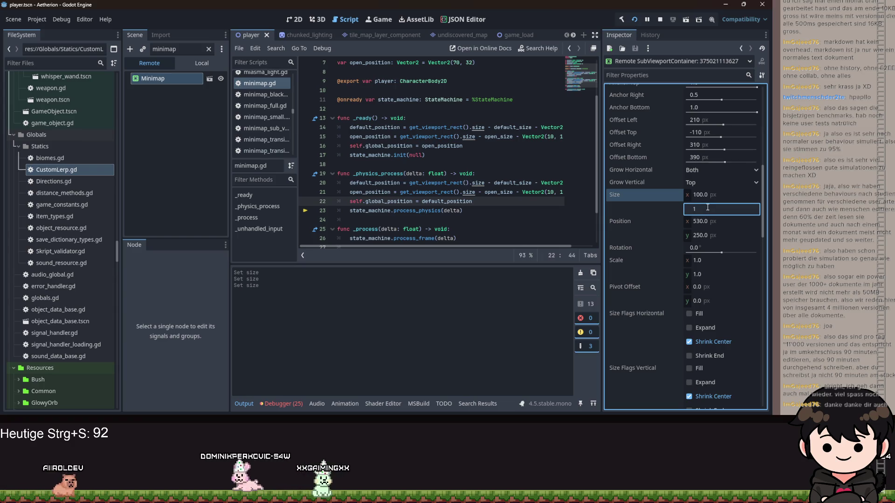
{"action": "key", "text": "Return"}
{"action": "key", "text": "alt+Tab"}
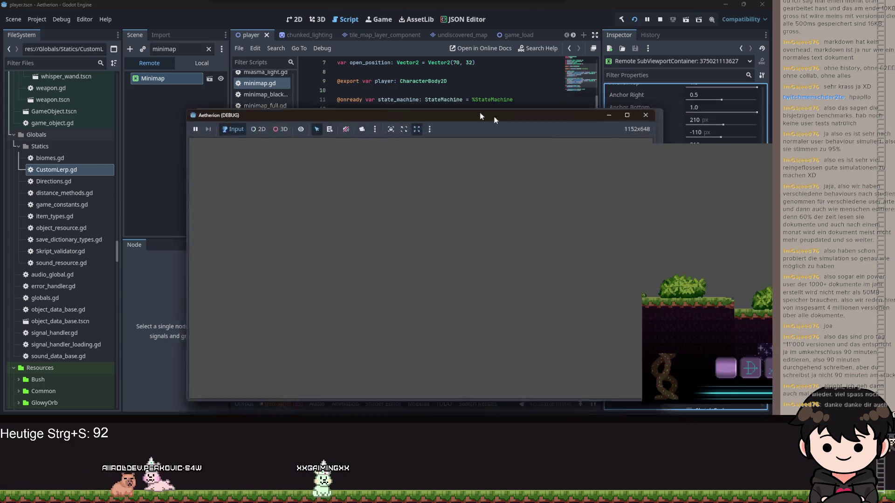
{"action": "left_click_drag", "start_coordinate": [510, 99], "coordinate": [894, 140]}
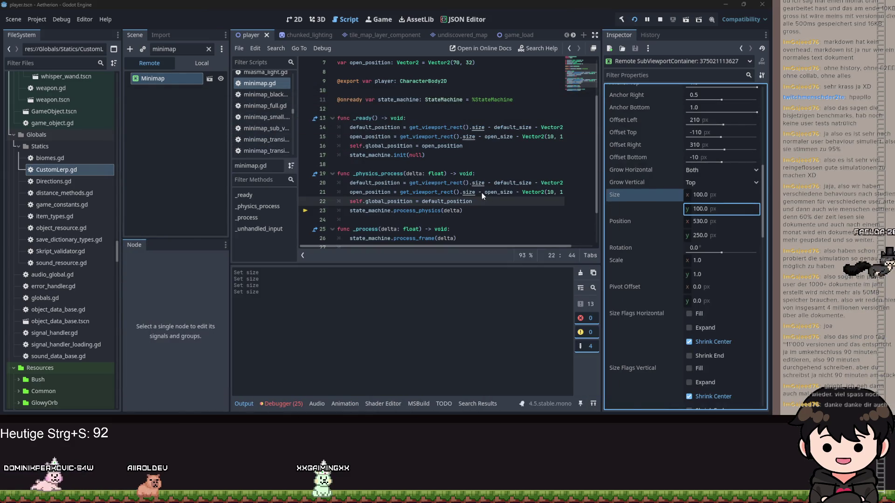
{"action": "scroll", "coordinate": [440, 237], "scroll_direction": "up", "scroll_amount": 2}
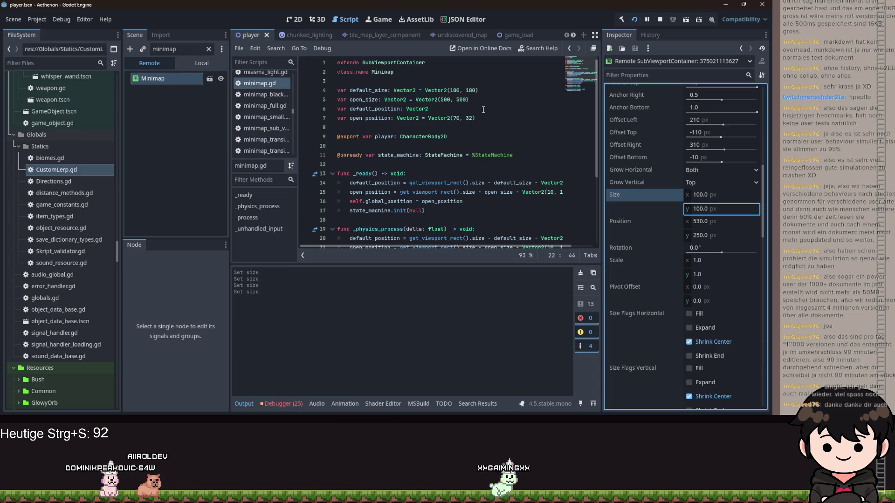
Step: Double open_size in line 21's open_position calculation and save
{"action": "scroll", "coordinate": [485, 121], "scroll_direction": "down", "scroll_amount": 3}
{"action": "scroll", "coordinate": [486, 139], "scroll_direction": "up", "scroll_amount": 3}
{"action": "scroll", "coordinate": [488, 160], "scroll_direction": "down", "scroll_amount": 2}
{"action": "scroll", "coordinate": [485, 170], "scroll_direction": "up", "scroll_amount": 1}
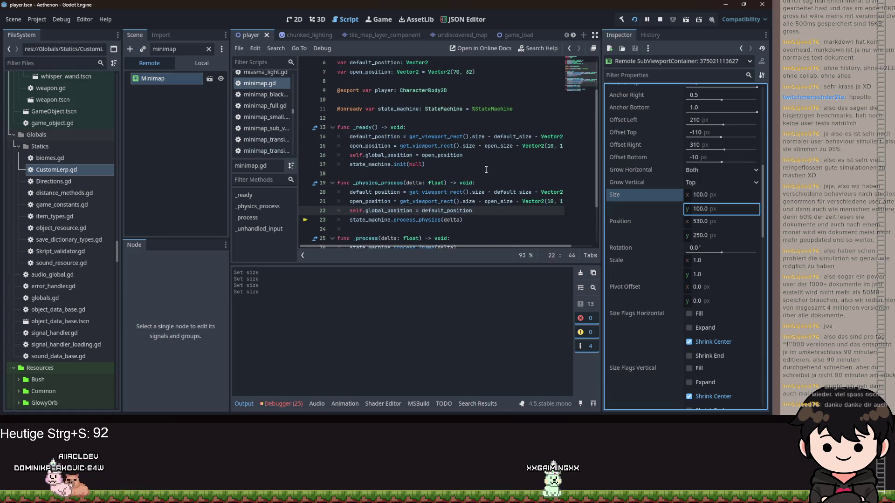
{"action": "left_click", "coordinate": [512, 202]}
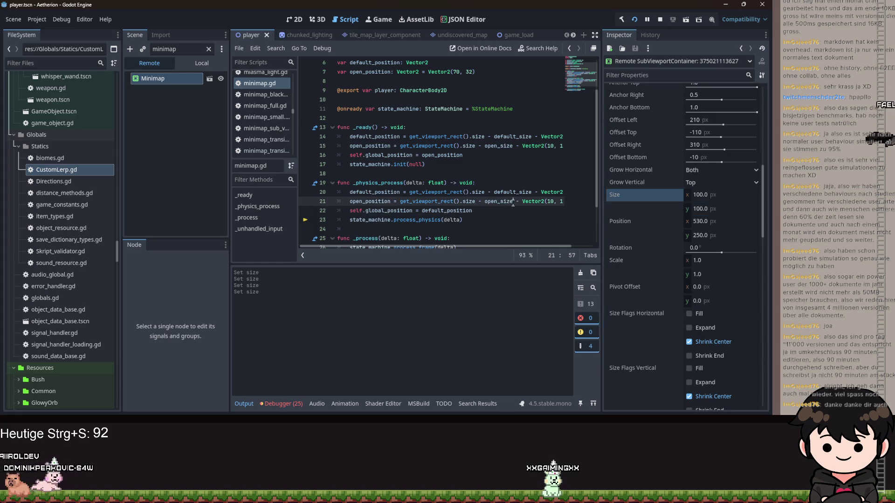
{"action": "mouse_move", "coordinate": [512, 203]}
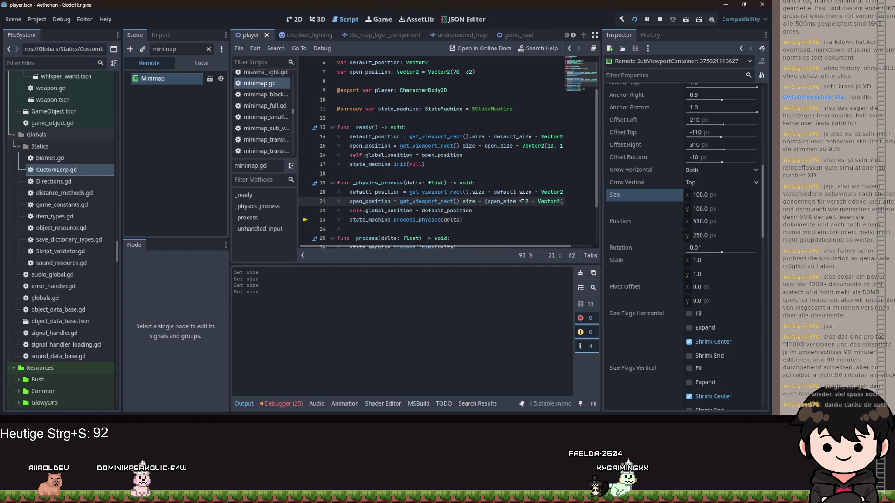
{"action": "type", "text": "2)"}
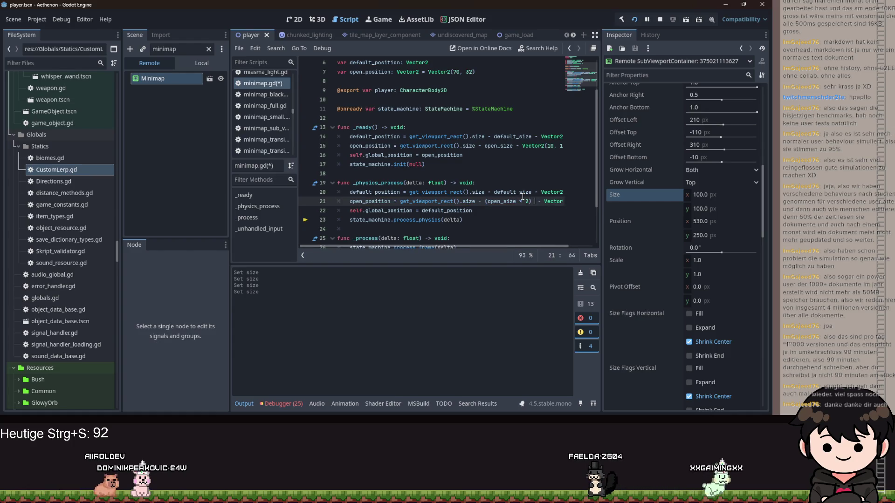
{"action": "key", "text": "ctrl+s"}
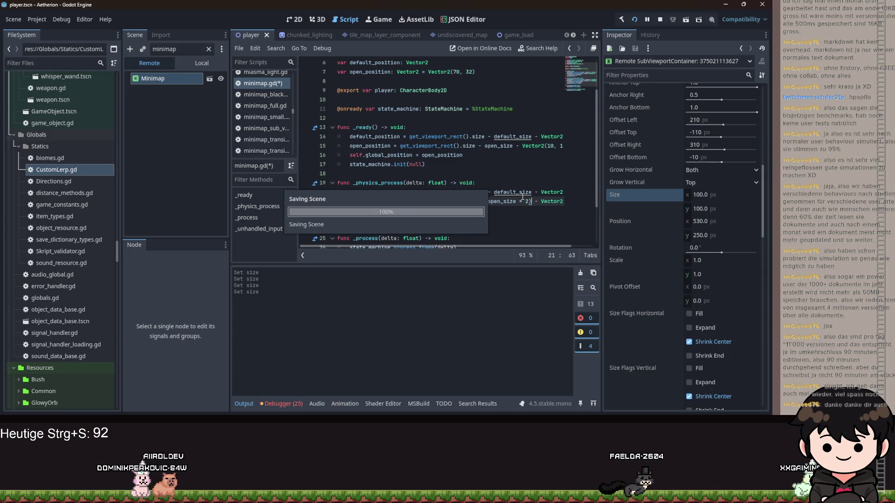
Step: Point line 22's global_position back to open_position and save
{"action": "double_click", "coordinate": [457, 211]}
{"action": "type", "text": "open"}
{"action": "key", "text": "Return"}
{"action": "key", "text": "ctrl+s"}
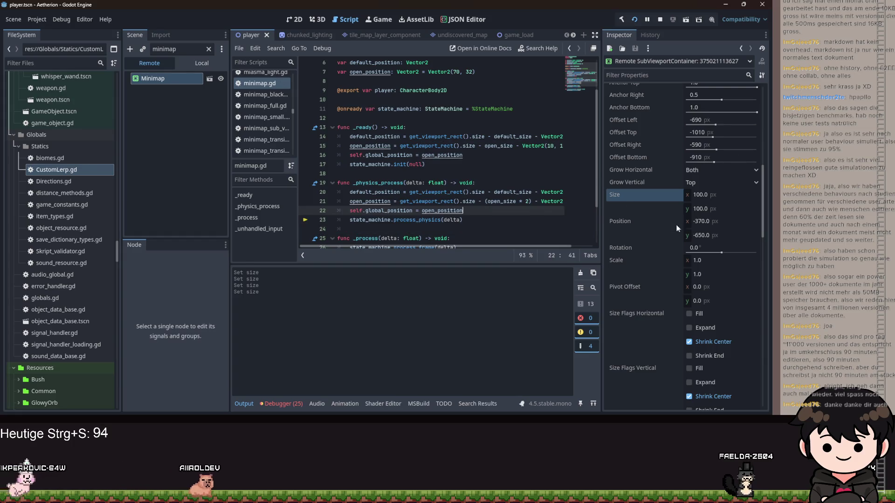
Step: Set the live Minimap's width back to 500 in the remote Inspector
{"action": "left_click", "coordinate": [703, 222]}
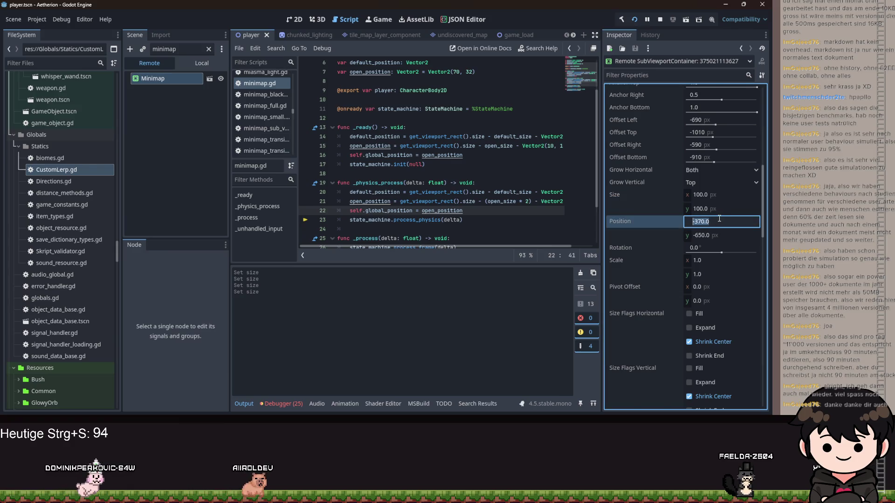
{"action": "key", "text": "Tab"}
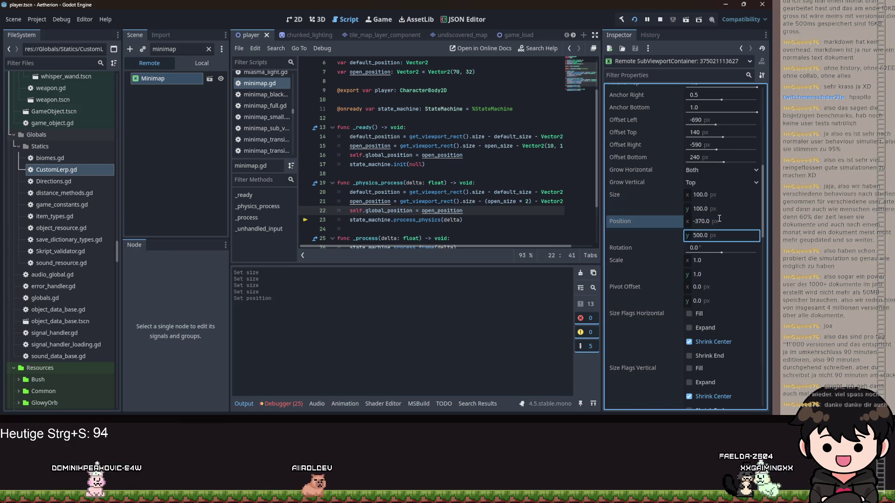
{"action": "left_click", "coordinate": [498, 216]}
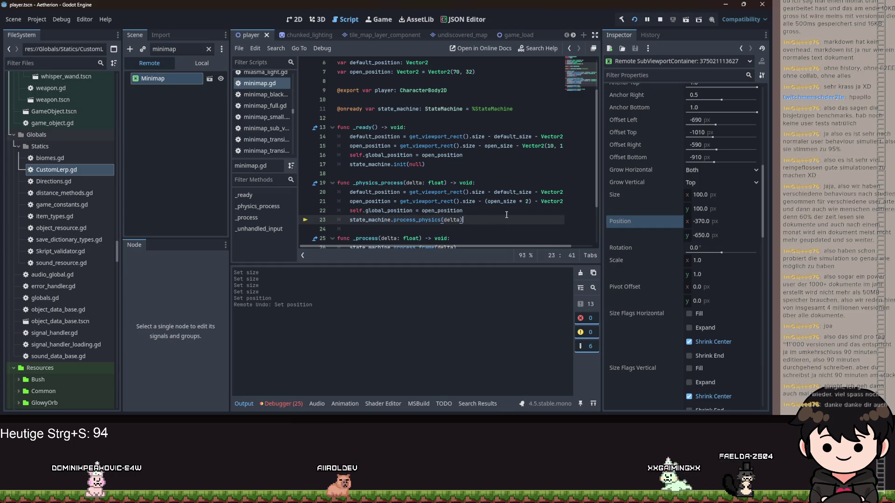
{"action": "left_click", "coordinate": [722, 193]}
{"action": "type", "text": "00"}
{"action": "key", "text": "Tab"}
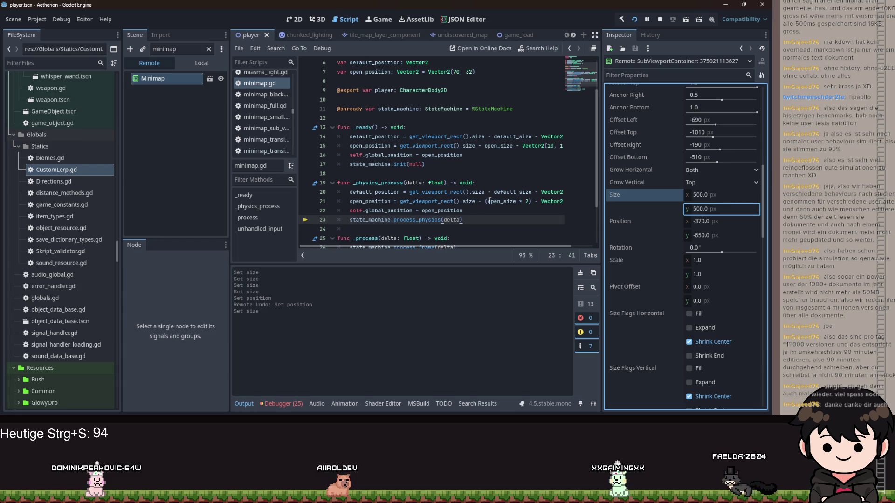
Step: Replace the doubling with open_size / 2 on line 21, tidy the parentheses, and save
{"action": "left_click", "coordinate": [531, 202]}
{"action": "key", "text": "BackSpace"}
{"action": "key", "text": "BackSpace"}
{"action": "key", "text": "BackSpace"}
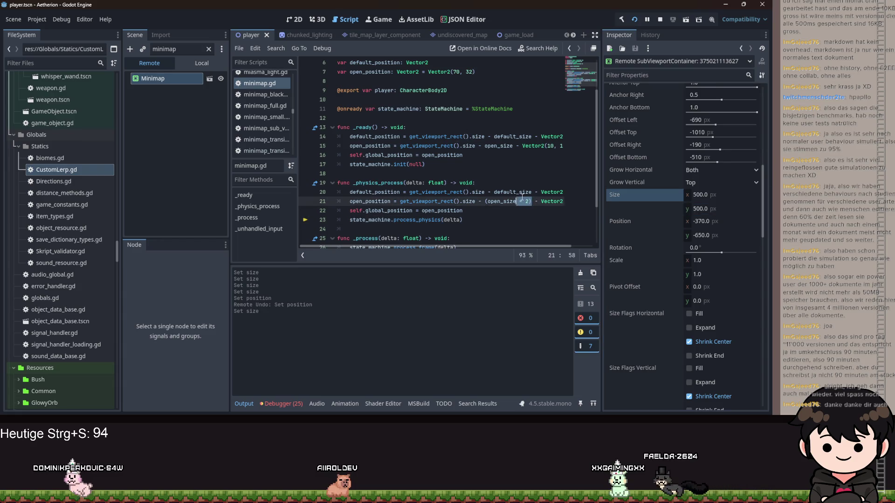
{"action": "type", "text": "/ 2)"}
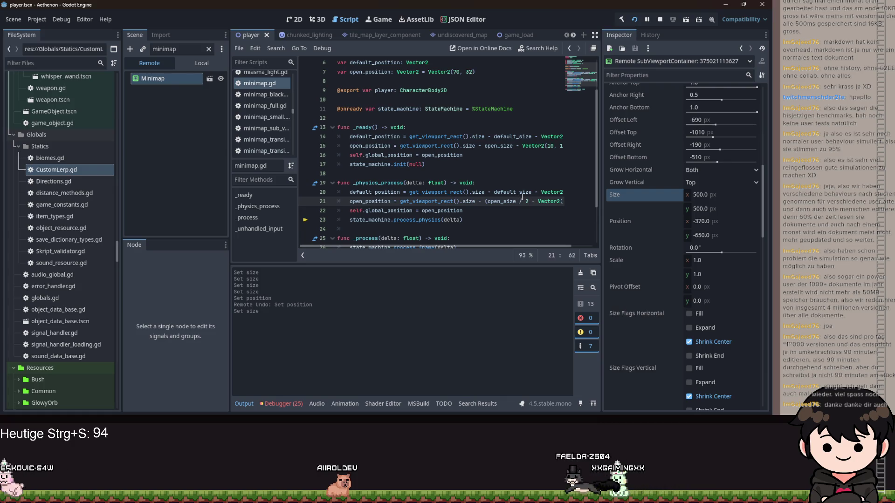
{"action": "key", "text": "BackSpace"}
{"action": "key", "text": "Left"}
{"action": "key", "text": "Left"}
{"action": "key", "text": "Left"}
{"action": "key", "text": "BackSpace"}
{"action": "key", "text": "ctrl+s"}
{"action": "key", "text": "ctrl+s"}
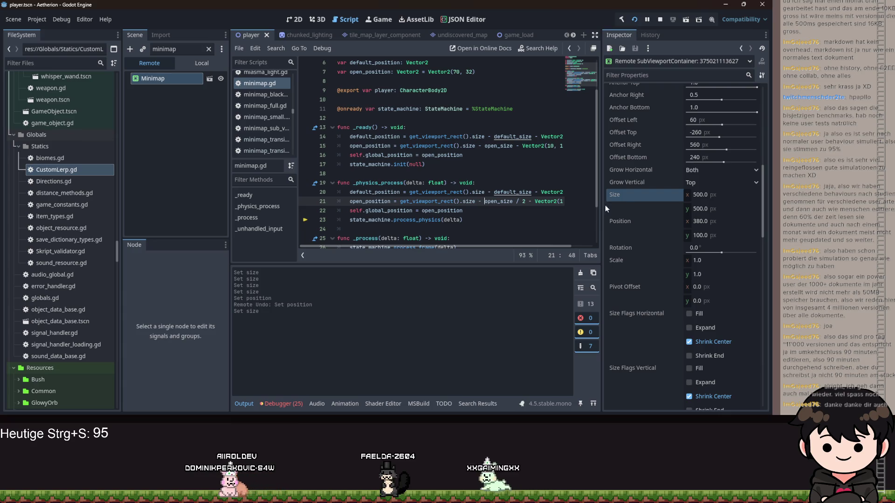
Step: Remove the / 2 from open_size on line 21, save, and enlarge the running game window
{"action": "mouse_move", "coordinate": [508, 247]}
{"action": "left_mouse_down"}
{"action": "mouse_move", "coordinate": [531, 244]}
{"action": "mouse_move", "coordinate": [522, 245]}
{"action": "left_mouse_up"}
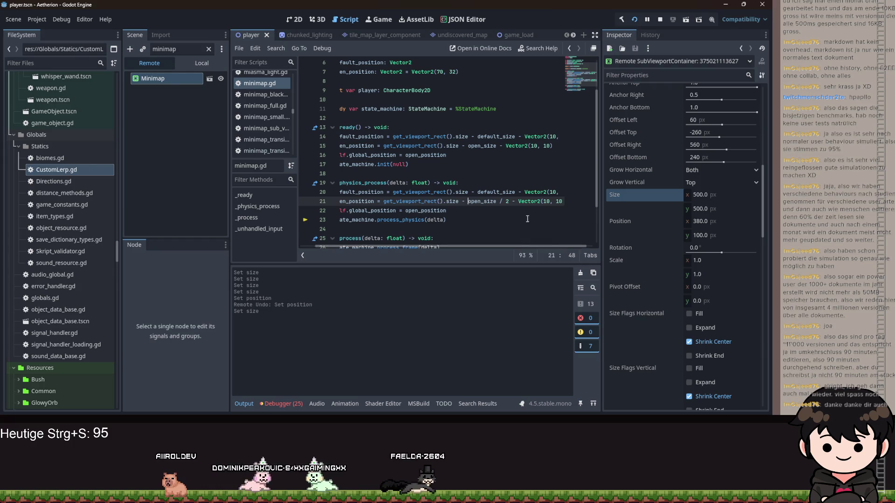
{"action": "left_click", "coordinate": [511, 201]}
{"action": "key", "text": "BackSpace"}
{"action": "key", "text": "BackSpace"}
{"action": "key", "text": "BackSpace"}
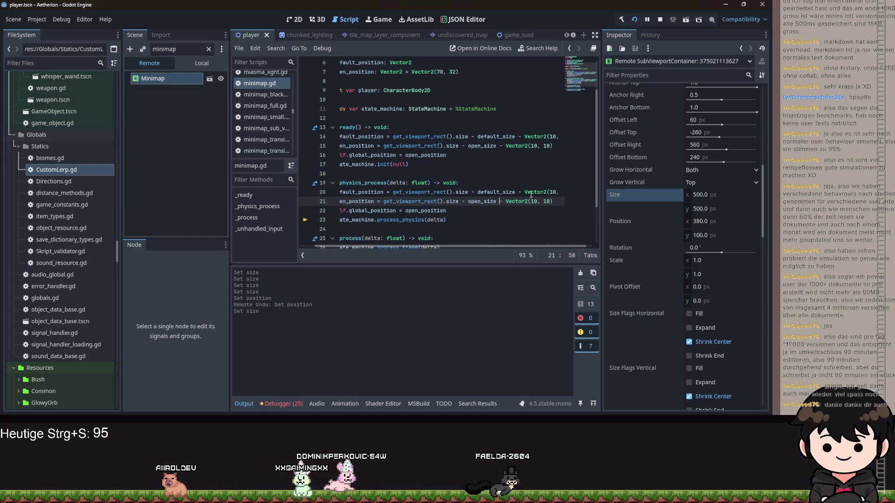
{"action": "key", "text": "ctrl+s"}
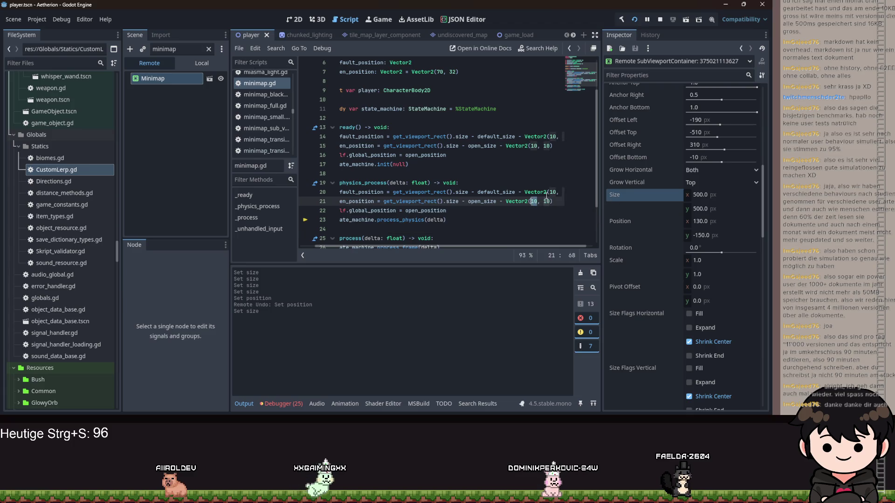
{"action": "key", "text": "ctrl+s"}
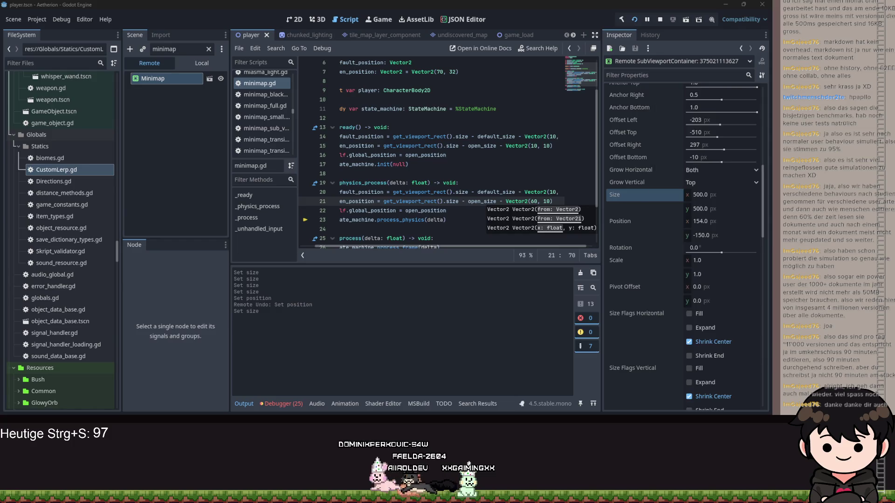
{"action": "key", "text": "alt+Tab"}
{"action": "double_click", "coordinate": [509, 145]}
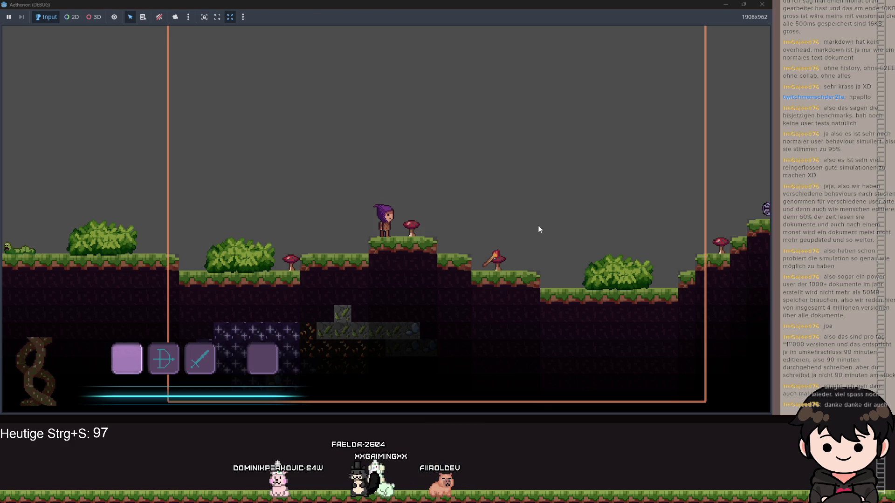
Step: Walk and jump the player right and left, grab the torch, then open the pause menu
{"action": "key", "text": "d"}
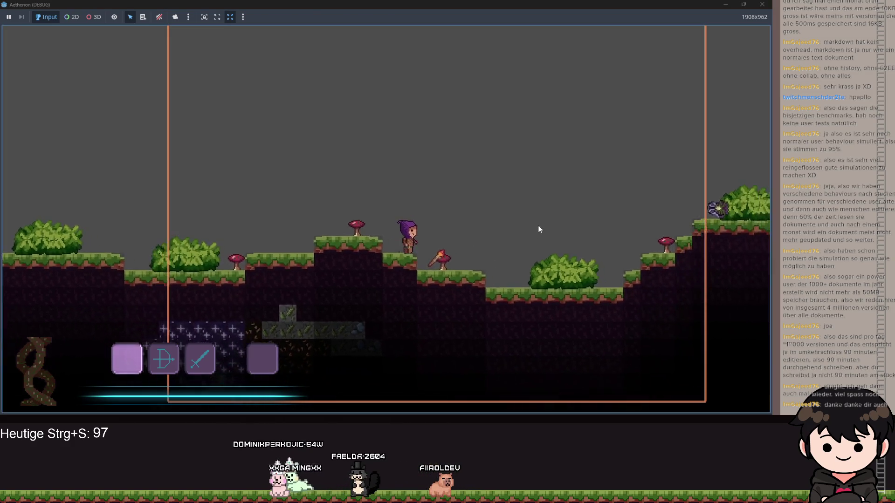
{"action": "key", "text": "space"}
{"action": "key", "text": "d"}
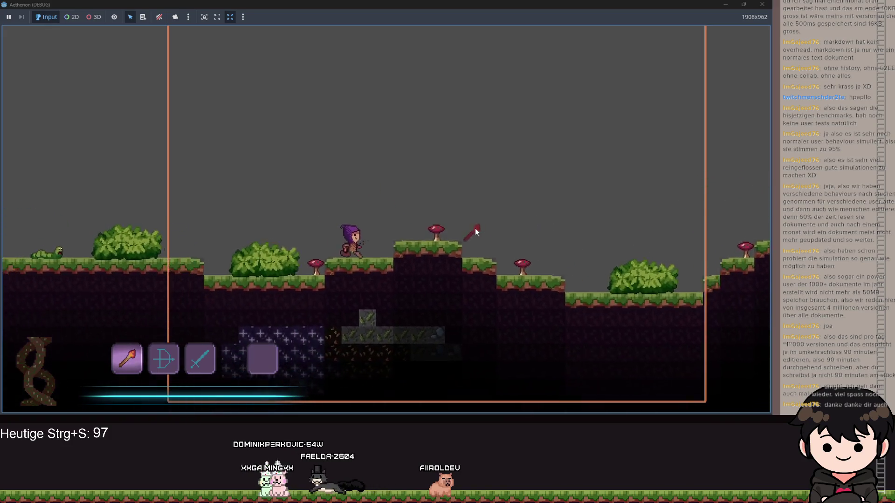
{"action": "key", "text": "a"}
{"action": "key", "text": "space"}
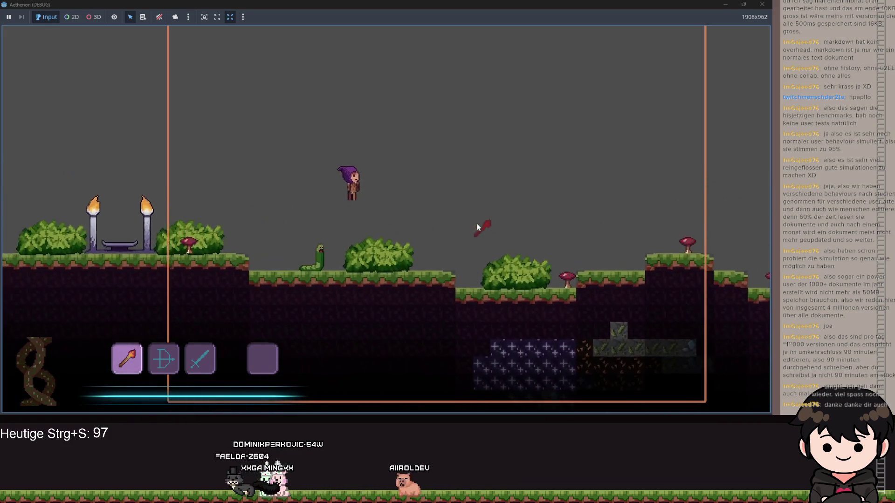
{"action": "key", "text": "space"}
{"action": "key", "text": "space"}
{"action": "key", "text": "d"}
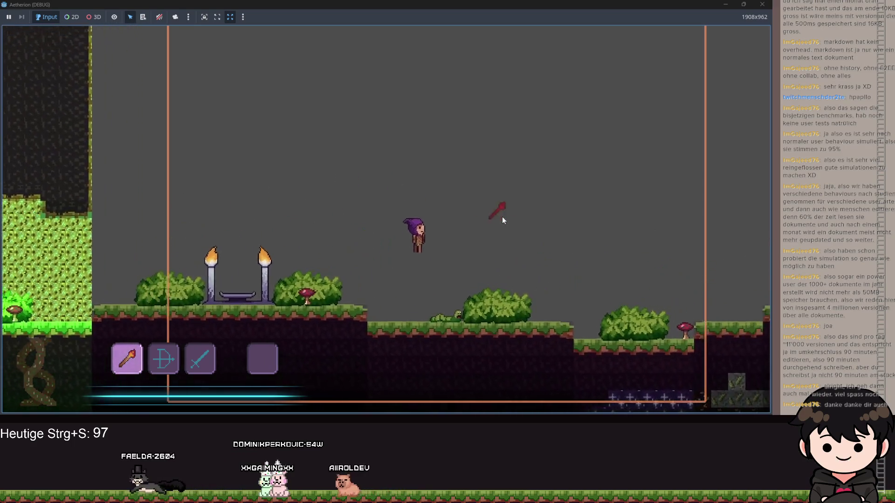
{"action": "key", "text": "d"}
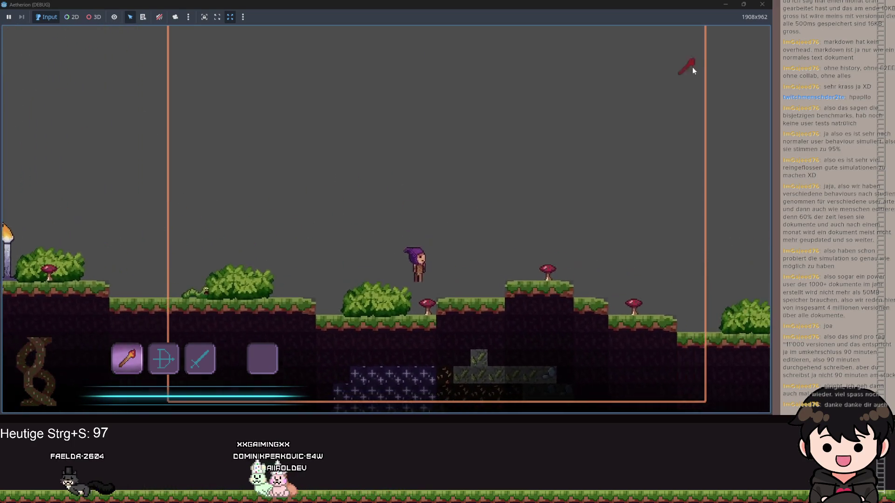
{"action": "key", "text": "Escape"}
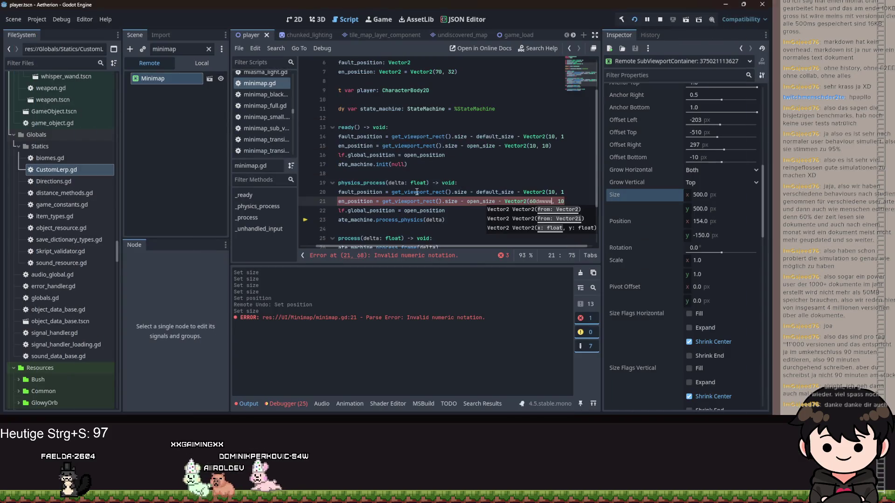
Step: Remove the Vector2(60, 10) offset after .size on line 21 and save minimap.gd
{"action": "left_click", "coordinate": [460, 201]}
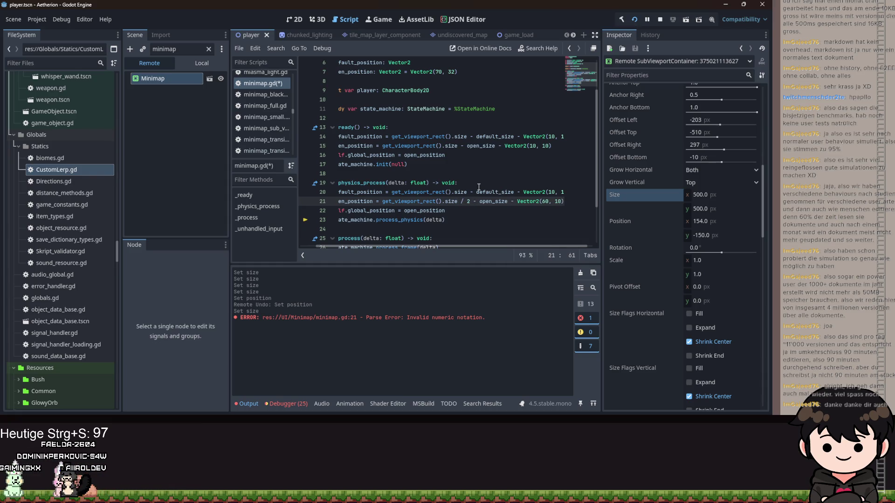
{"action": "key", "text": "shift+Right"}
{"action": "key", "text": "shift+Right"}
{"action": "key", "text": "shift+Right"}
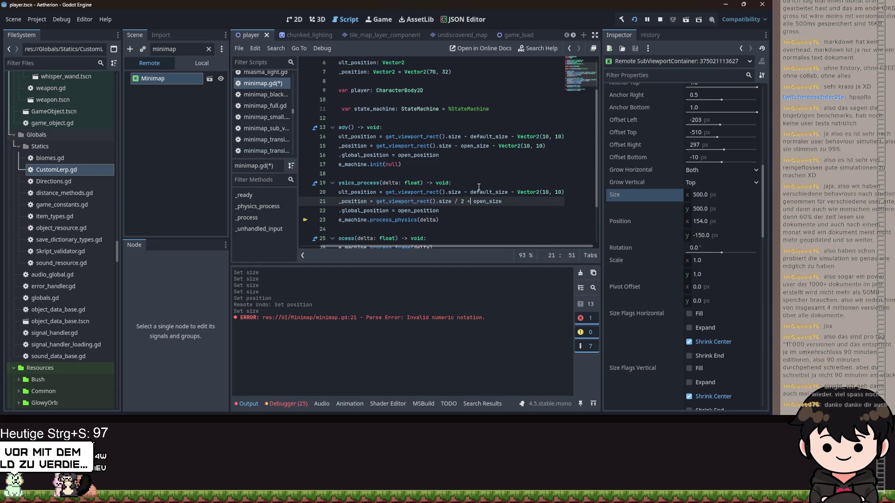
{"action": "key", "text": "ctrl+s"}
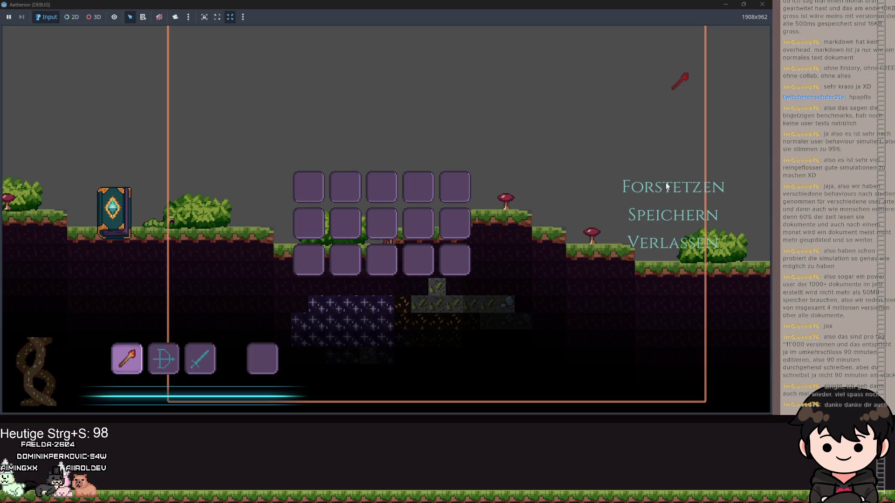
Step: Take the game out of full screen, append '/ 2' to open_size on line 21 and save
{"action": "left_click", "coordinate": [664, 189]}
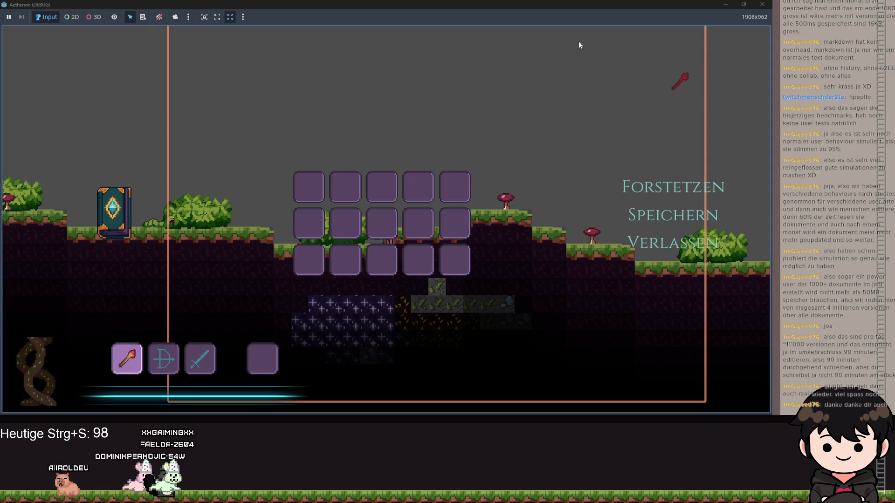
{"action": "double_click", "coordinate": [577, 13]}
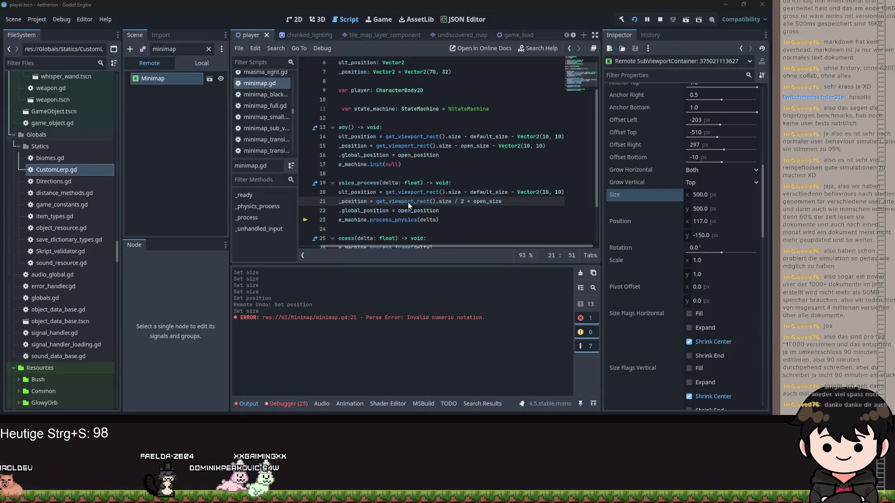
{"action": "left_click", "coordinate": [408, 201]}
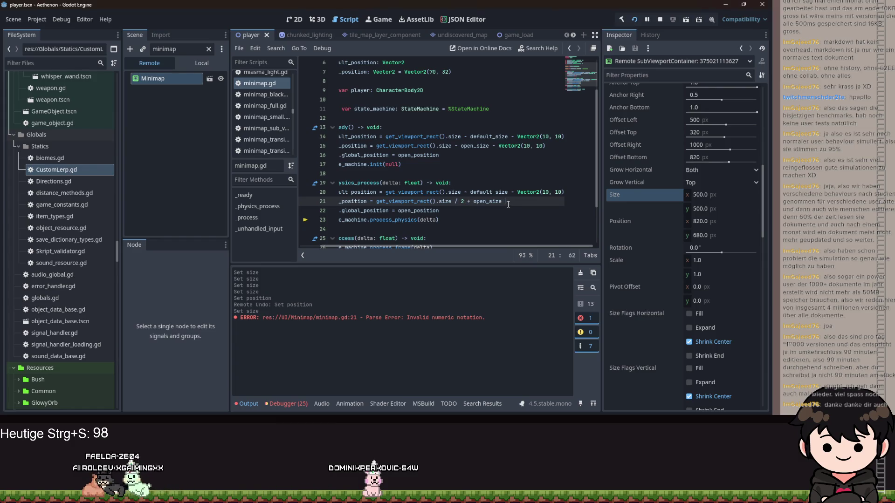
{"action": "type", "text": "/2"}
{"action": "key", "text": "ctrl+s"}
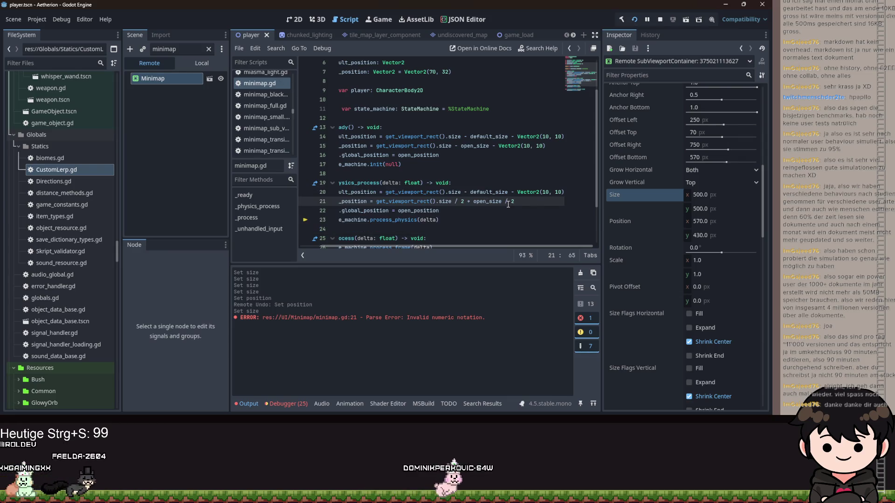
Step: Review lines 21–22, then drag the live minimap's Position x from 570 to about 541.76
{"action": "key", "text": "Down"}
{"action": "left_click", "coordinate": [156, 82]}
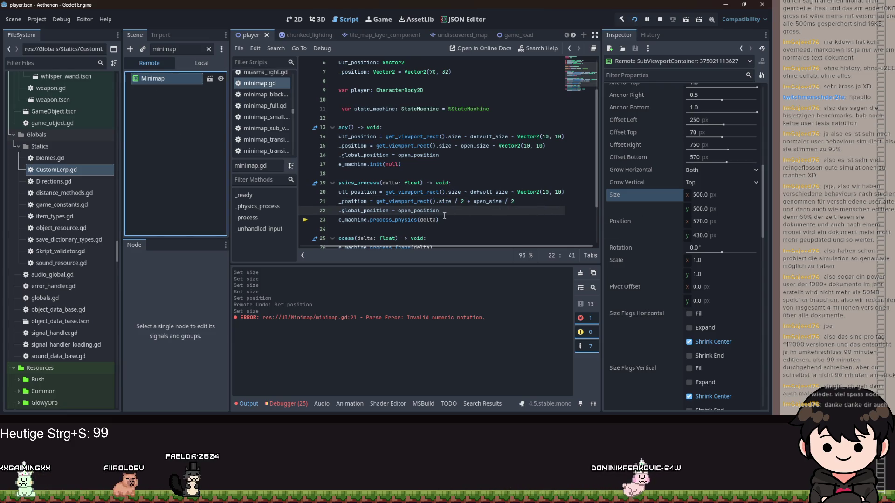
{"action": "left_click", "coordinate": [516, 202]}
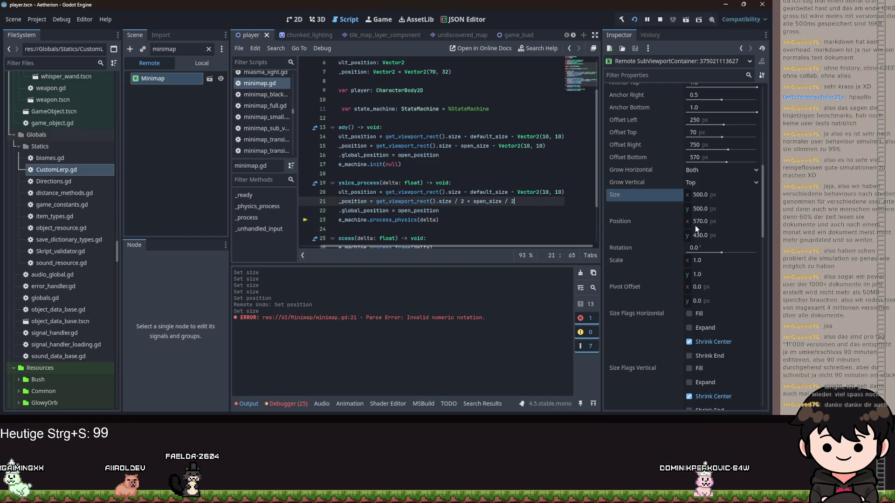
{"action": "left_click_drag", "start_coordinate": [456, 244], "coordinate": [425, 244]}
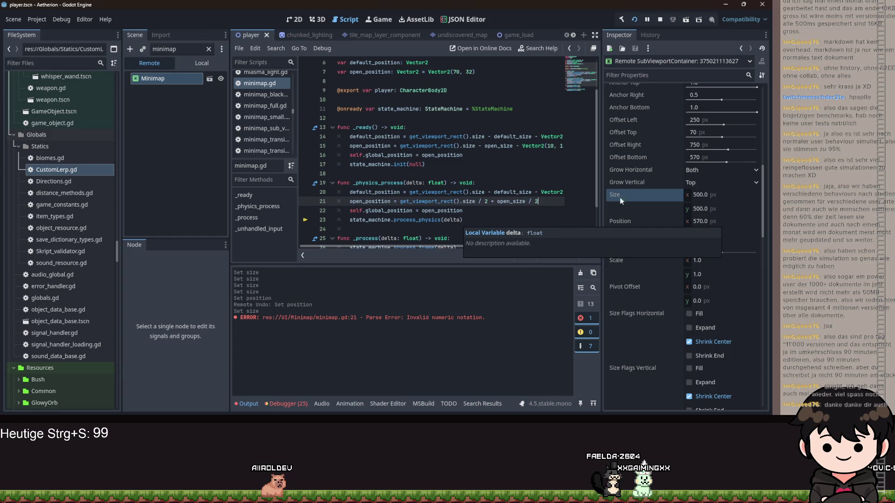
{"action": "left_click_drag", "start_coordinate": [700, 224], "coordinate": [684, 224]}
Step: Adjust the live minimap's left offset and set its width to 500
{"action": "mouse_move", "coordinate": [723, 125]}
{"action": "left_mouse_down"}
{"action": "mouse_move", "coordinate": [714, 124]}
{"action": "mouse_move", "coordinate": [724, 125]}
{"action": "left_mouse_up"}
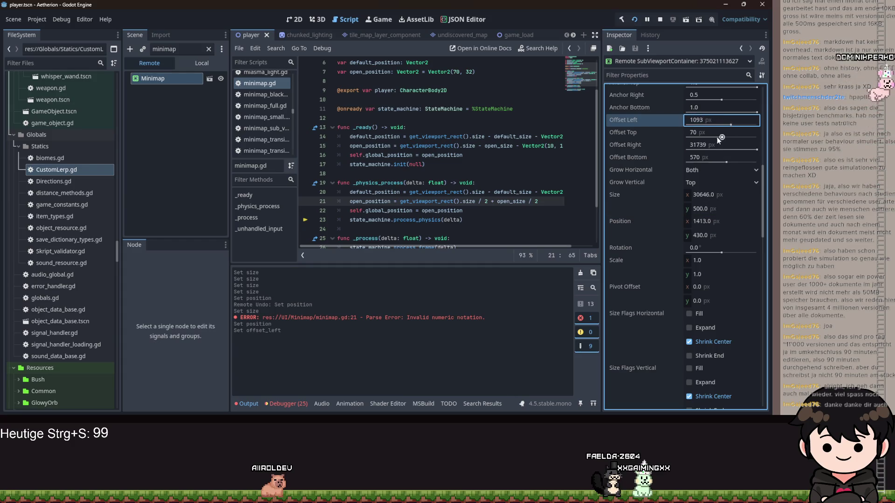
{"action": "left_click", "coordinate": [698, 195]}
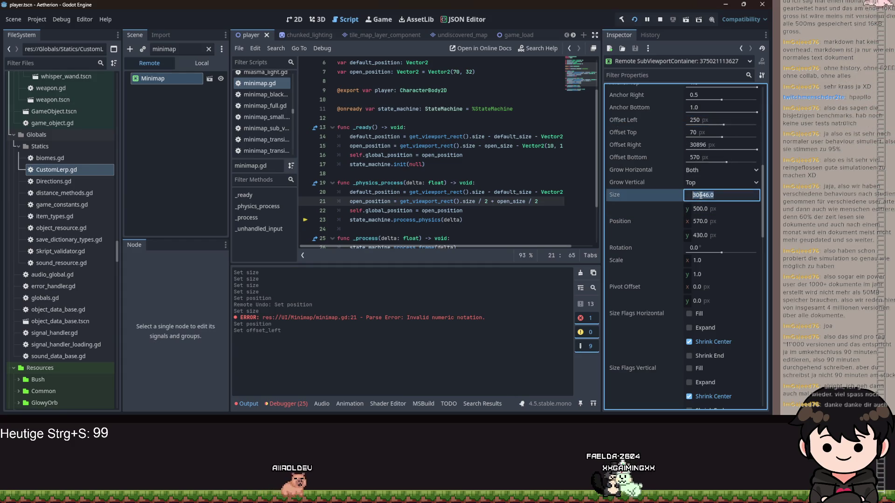
{"action": "type", "text": "500"}
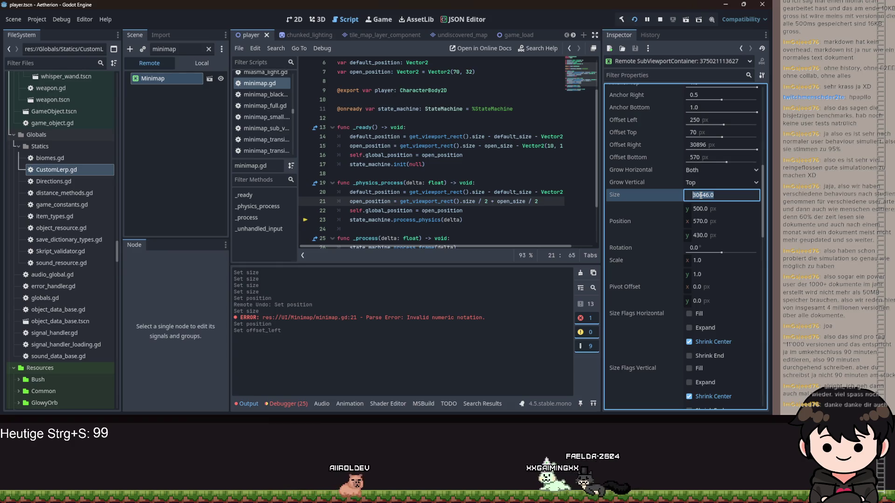
{"action": "key", "text": "Return"}
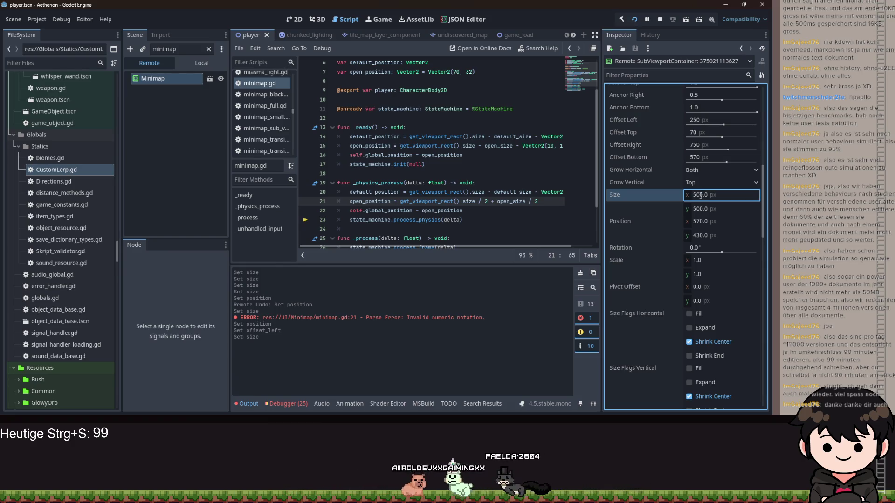
Step: Make line 21 read size / 2 + open_size / 2 and launch the game to test it
{"action": "left_click", "coordinate": [356, 201]}
{"action": "left_click_drag", "start_coordinate": [541, 201], "coordinate": [491, 201]}
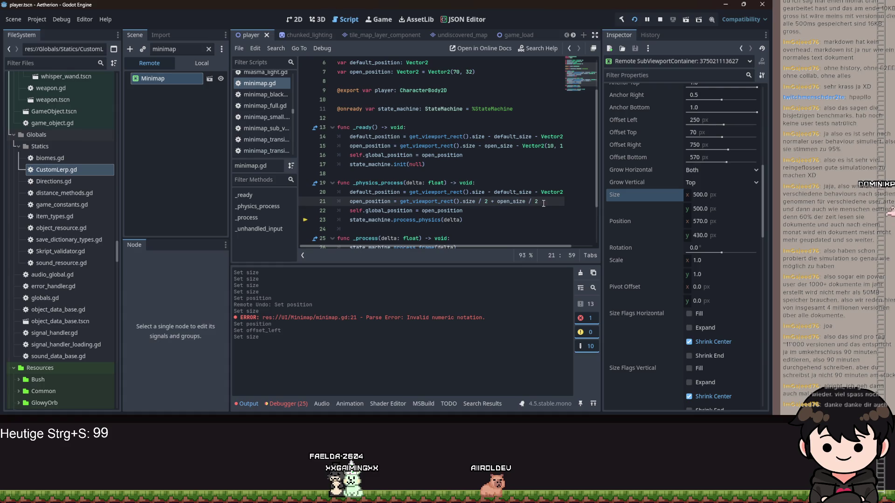
{"action": "left_click_drag", "start_coordinate": [440, 203], "coordinate": [400, 201]}
{"action": "left_click", "coordinate": [404, 201]}
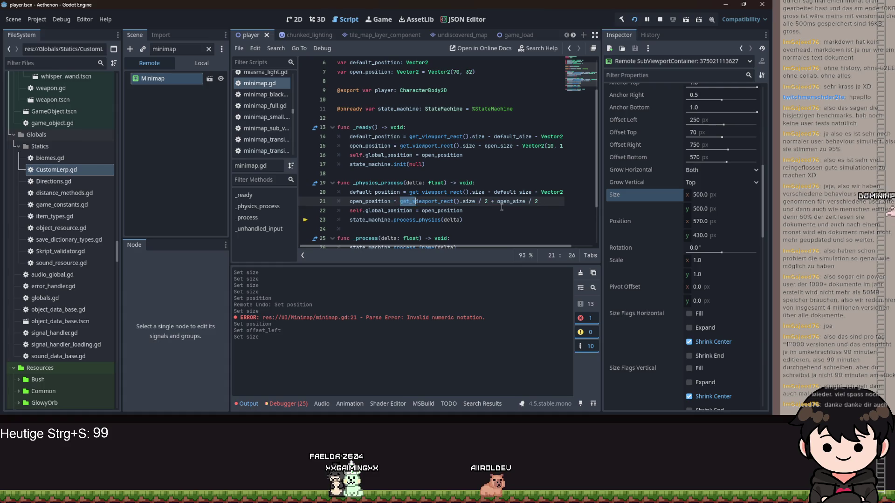
{"action": "left_click", "coordinate": [553, 204]}
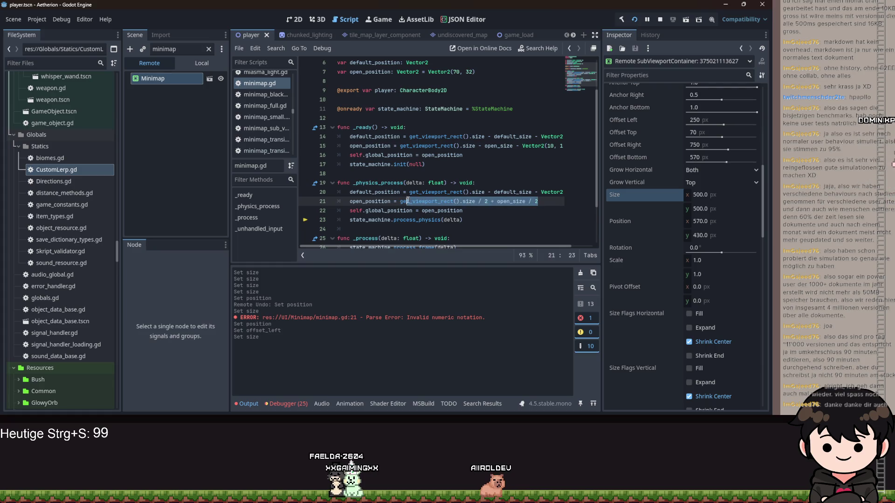
{"action": "left_click", "coordinate": [473, 201]}
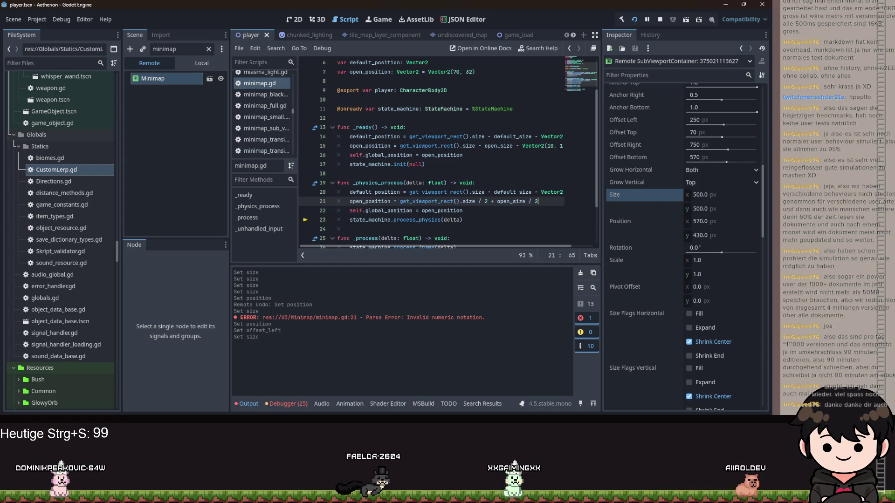
{"action": "key", "text": "F5"}
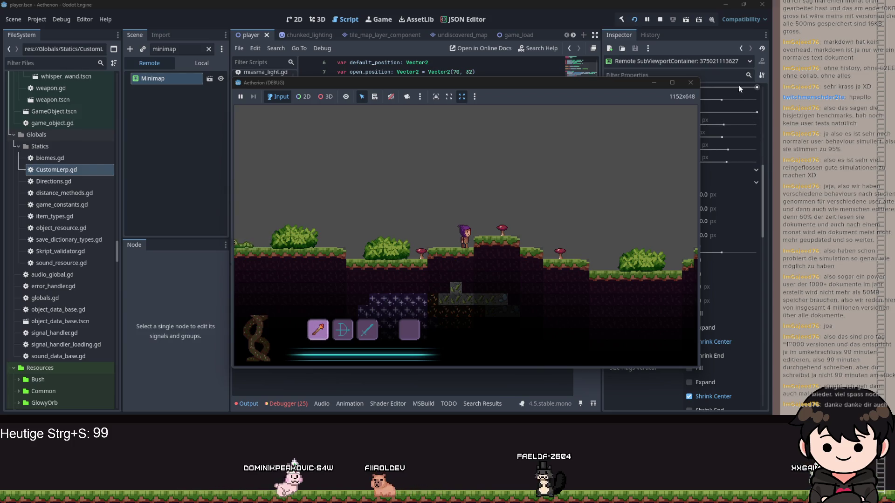
Step: Save line 21 as (get_viewport_rect().size - open_size) / 2 and test it in the full-screen game
{"action": "left_click", "coordinate": [654, 83]}
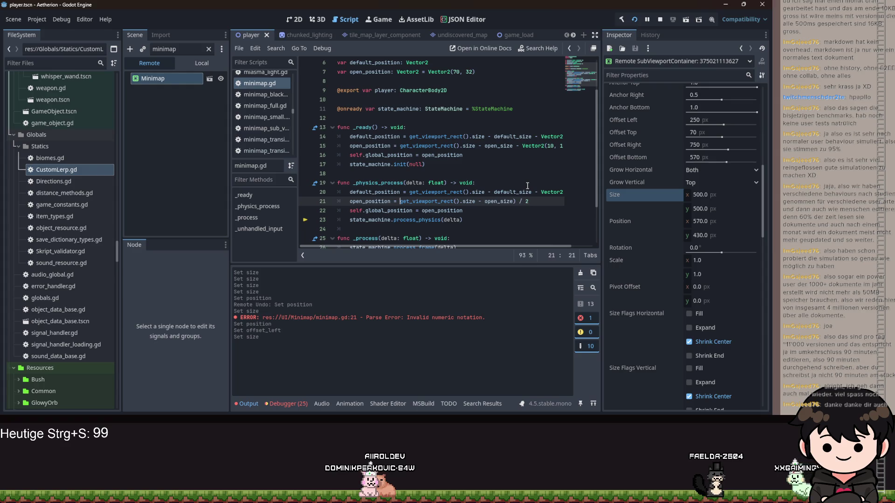
{"action": "type", "text": "("}
{"action": "key", "text": "ctrl+s"}
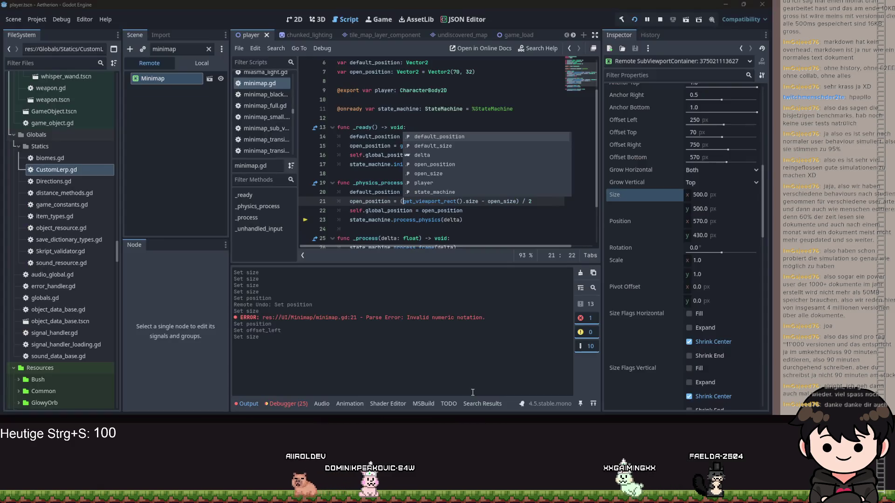
{"action": "key", "text": "alt+Tab"}
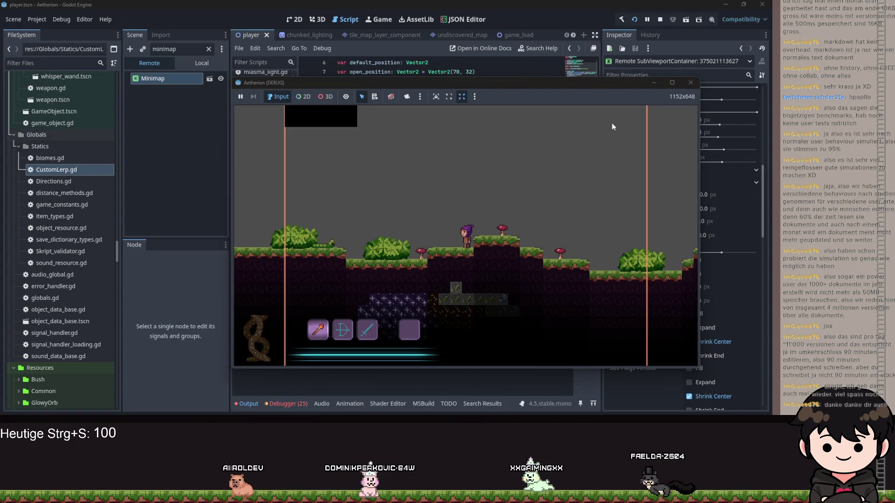
{"action": "left_click_drag", "start_coordinate": [615, 89], "coordinate": [541, 87]}
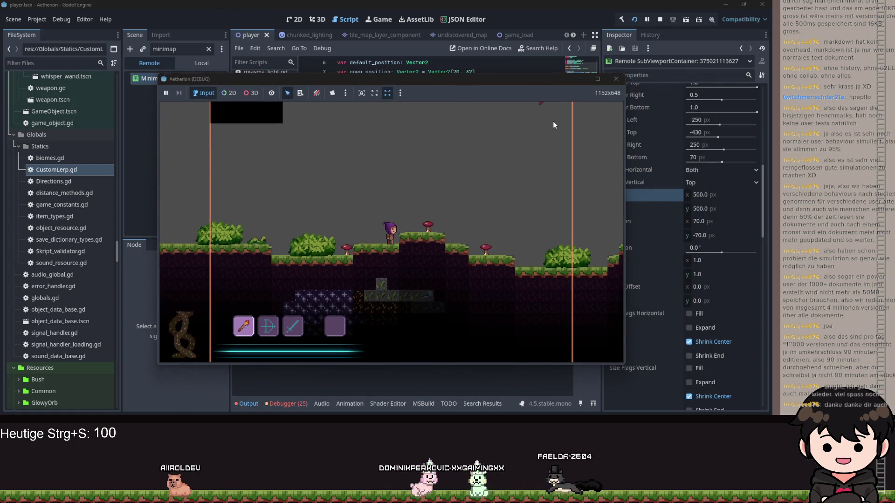
{"action": "left_click", "coordinate": [598, 79]}
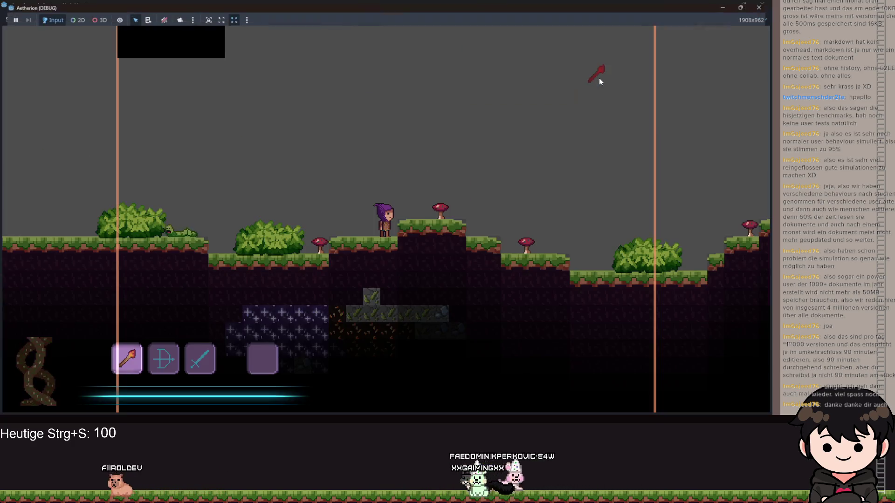
{"action": "key", "text": "d"}
{"action": "key", "text": "space"}
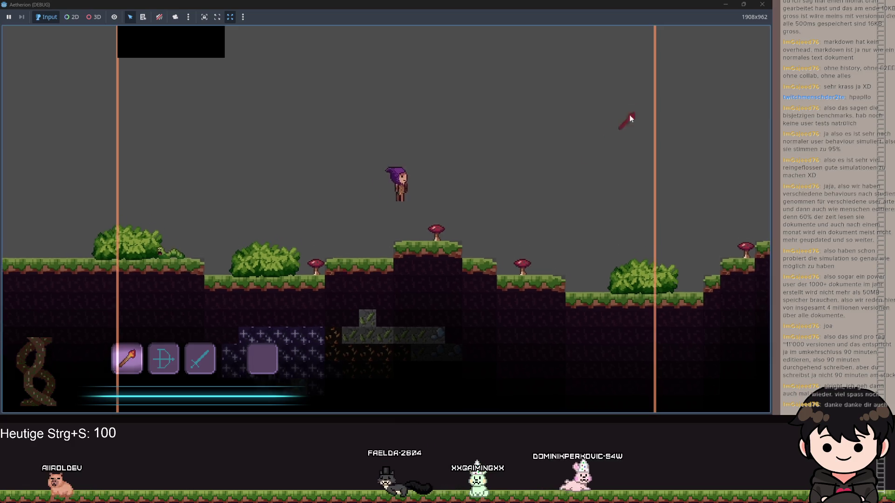
Step: Set the live minimap height to 300, save the scene and rerun the game
{"action": "left_click", "coordinate": [724, 5]}
{"action": "left_click", "coordinate": [710, 210]}
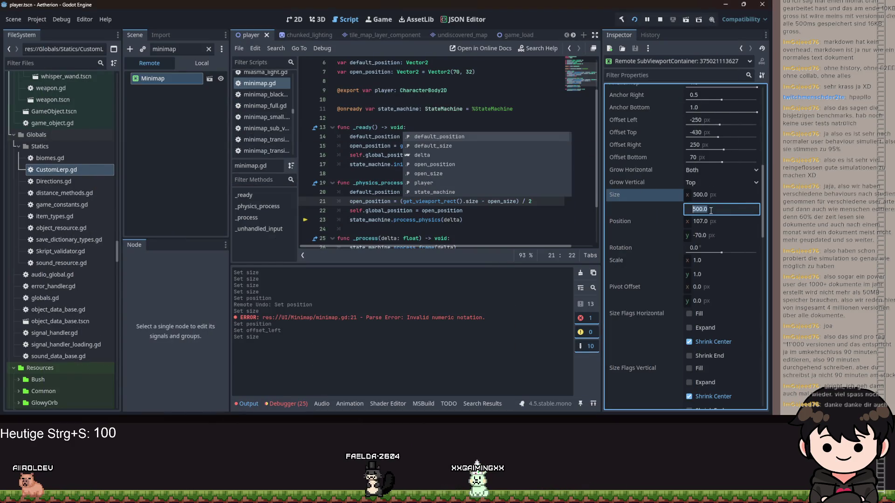
{"action": "type", "text": "300"}
{"action": "key", "text": "Return"}
{"action": "key", "text": "ctrl+s"}
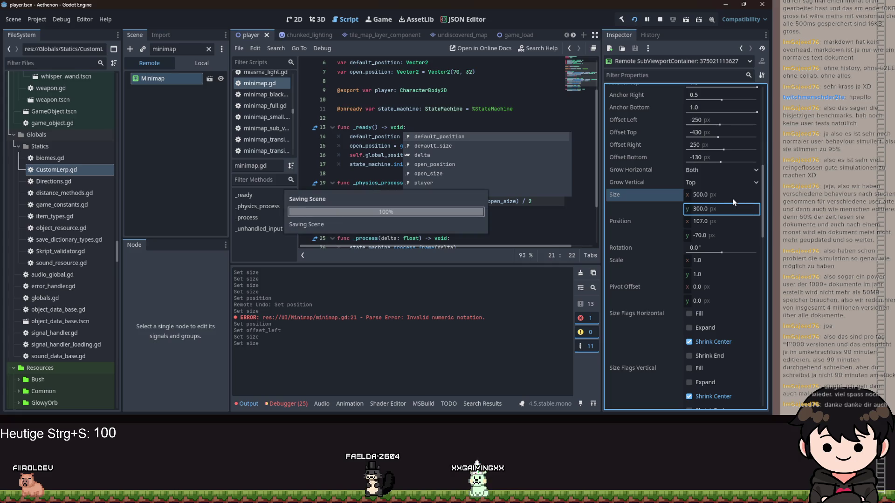
{"action": "key", "text": "F5"}
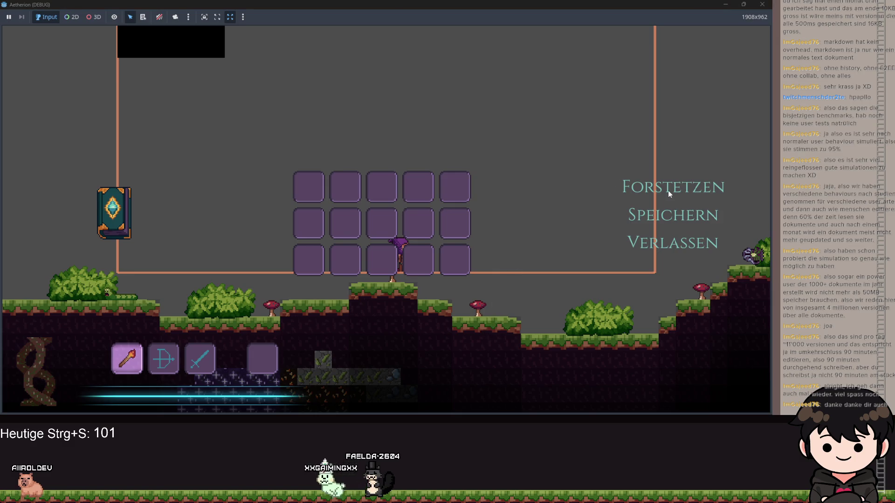
Step: Resume from the pause menu, minimize Aetherion, then bring it back with F12
{"action": "left_click", "coordinate": [669, 193]}
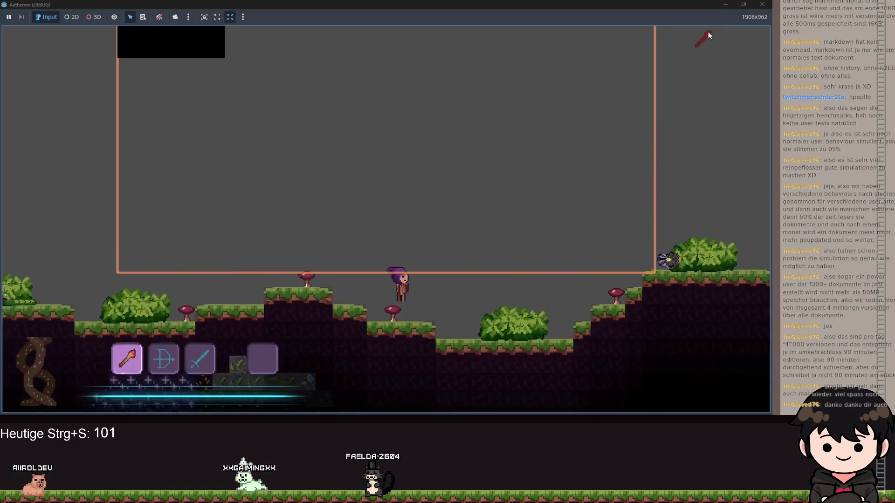
{"action": "left_click", "coordinate": [724, 4]}
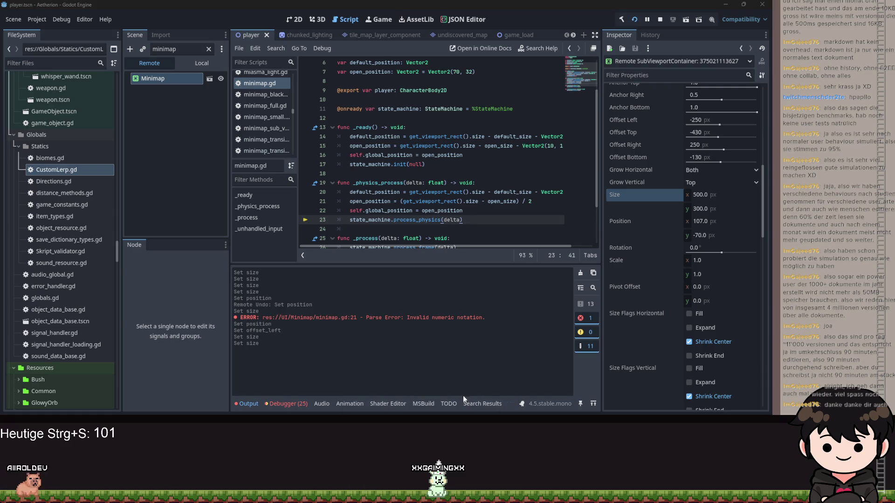
{"action": "key", "text": "F12"}
Step: Float and hide the game, then try and undo an edit to open_size on line 21
{"action": "key", "text": "super+Down"}
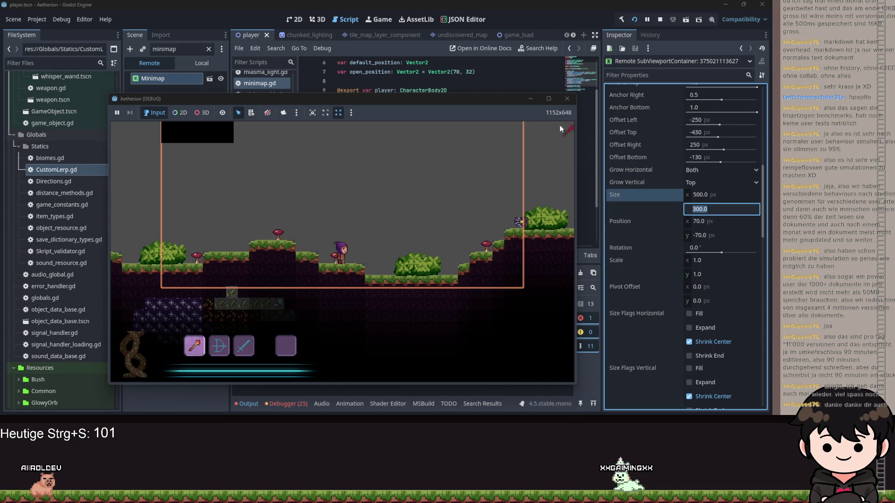
{"action": "left_click", "coordinate": [530, 99]}
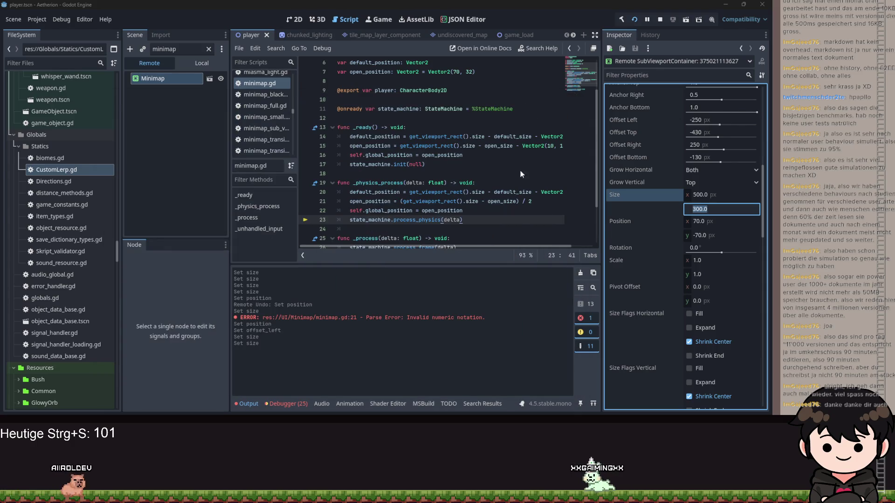
{"action": "double_click", "coordinate": [505, 201]}
{"action": "type", "text": "s"}
{"action": "key", "text": "ctrl+z"}
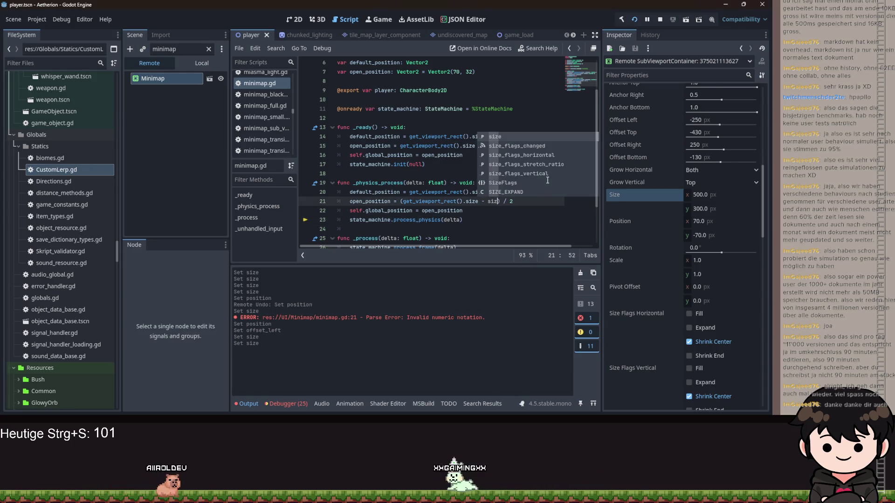
Step: Set open_size on line 5 to Vector2(500, 300), save, and briefly check the game window
{"action": "scroll", "coordinate": [547, 180], "scroll_direction": "up", "scroll_amount": 2}
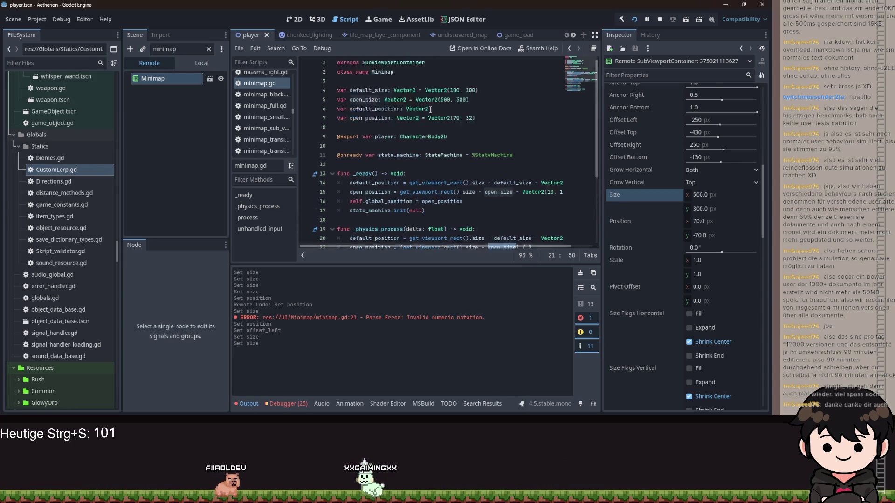
{"action": "left_click", "coordinate": [463, 100]}
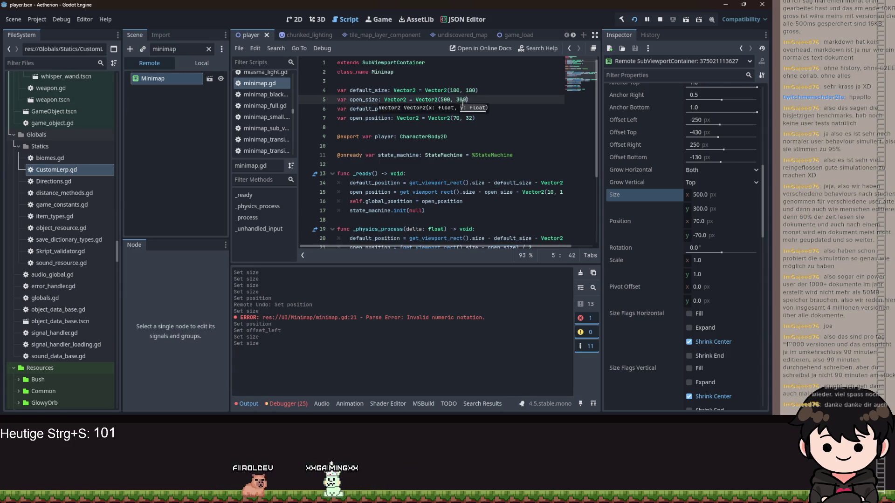
{"action": "key", "text": "ctrl+s"}
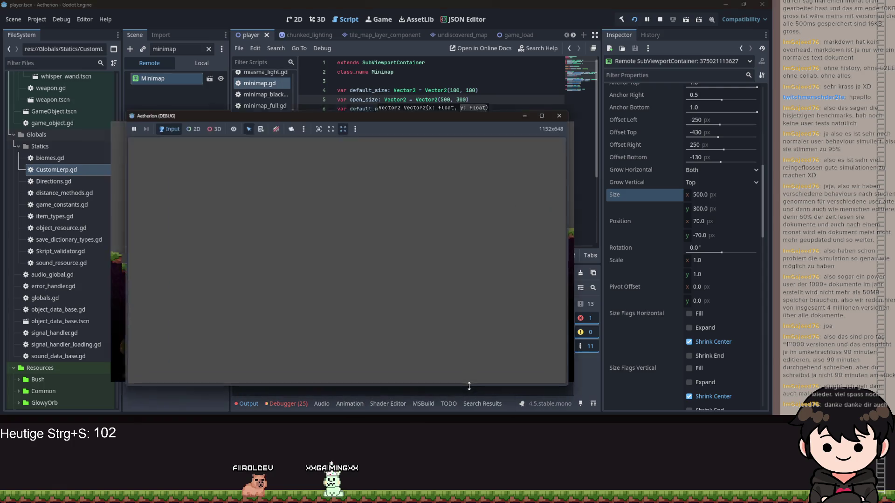
{"action": "left_click_drag", "start_coordinate": [471, 100], "coordinate": [555, 130]}
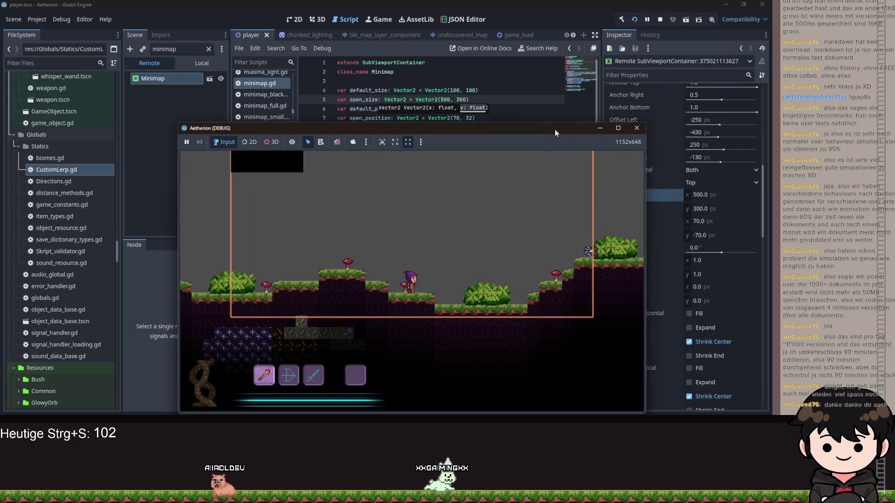
{"action": "double_click", "coordinate": [554, 129]}
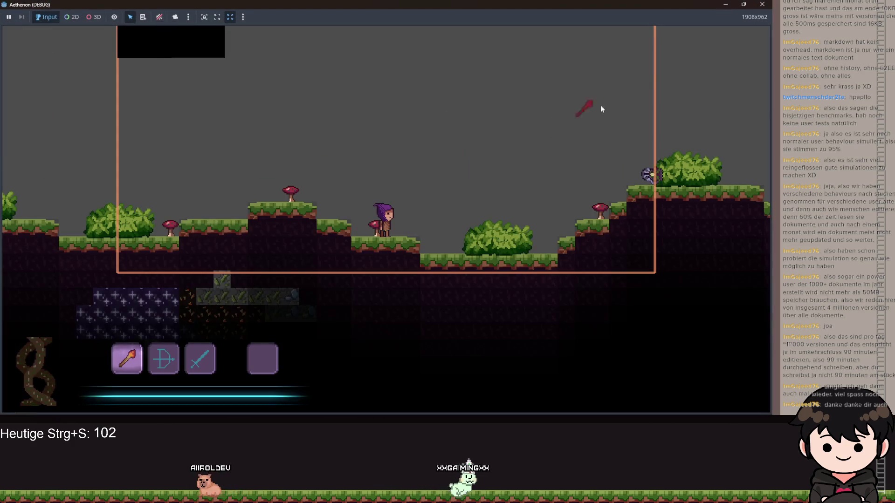
{"action": "left_click", "coordinate": [726, 5]}
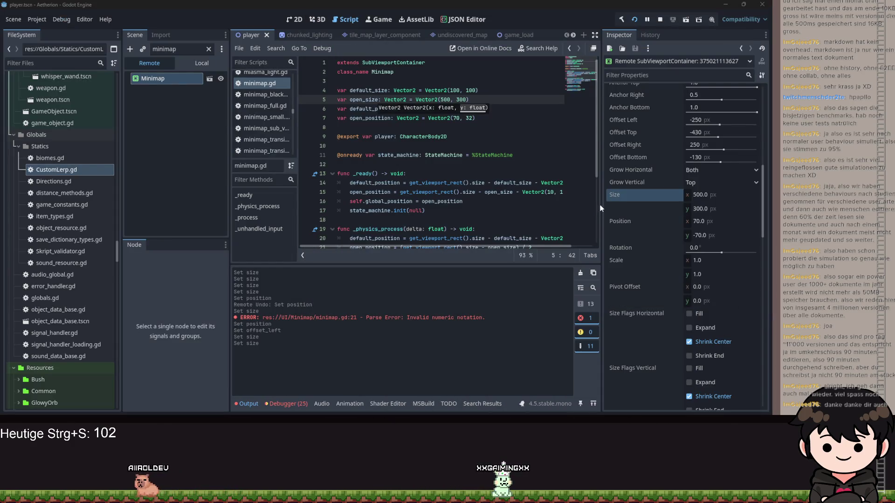
Step: Review the open_position code in _ready, rerun Aetherion and open its pause menu
{"action": "left_click", "coordinate": [460, 192]}
{"action": "scroll", "coordinate": [461, 186], "scroll_direction": "down", "scroll_amount": 4}
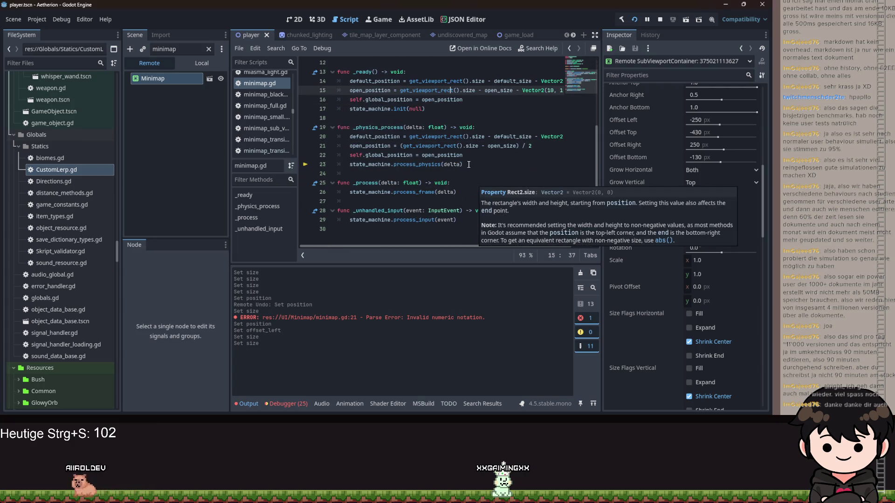
{"action": "mouse_move", "coordinate": [459, 152]}
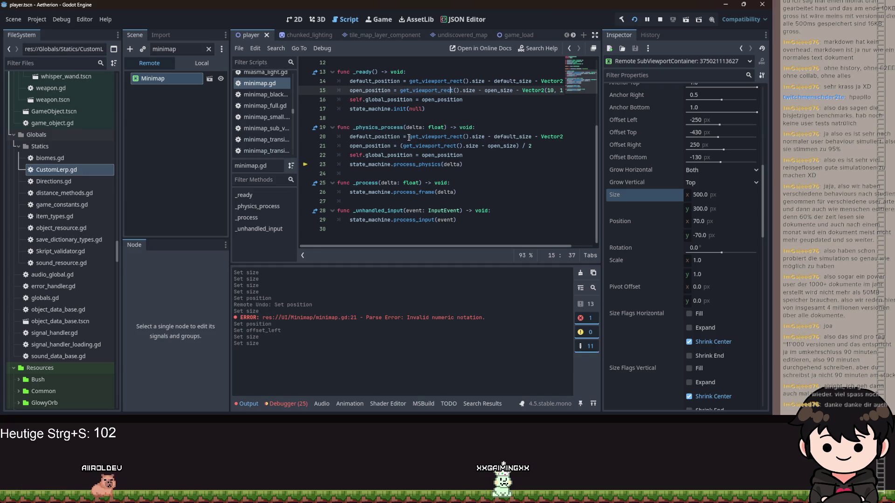
{"action": "mouse_move", "coordinate": [485, 247]}
{"action": "left_mouse_down"}
{"action": "mouse_move", "coordinate": [499, 248]}
{"action": "mouse_move", "coordinate": [474, 255]}
{"action": "left_mouse_up"}
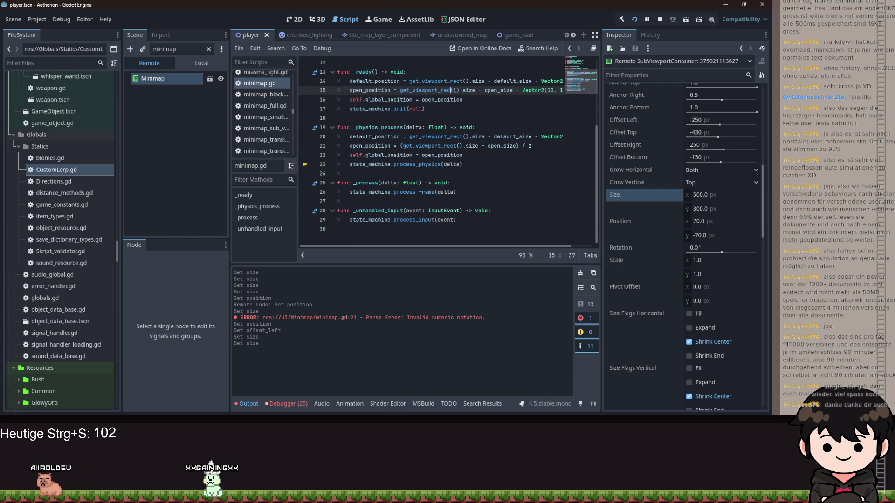
{"action": "key", "text": "F5"}
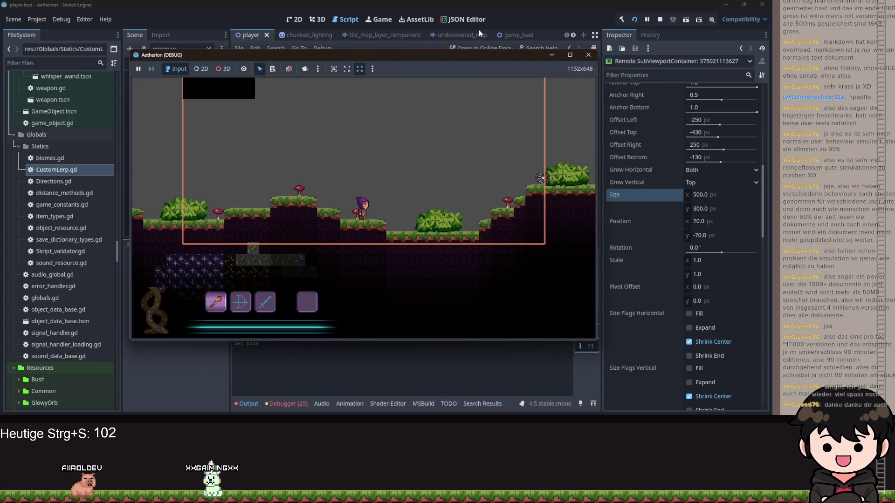
{"action": "key", "text": "Escape"}
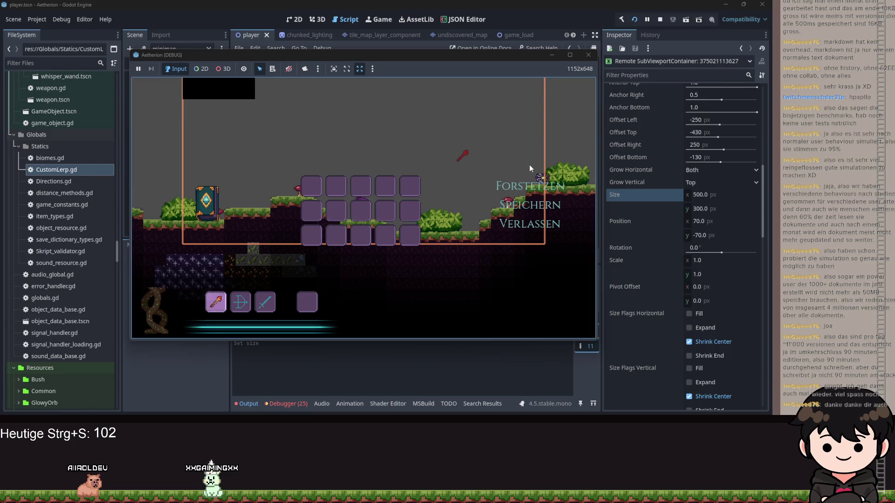